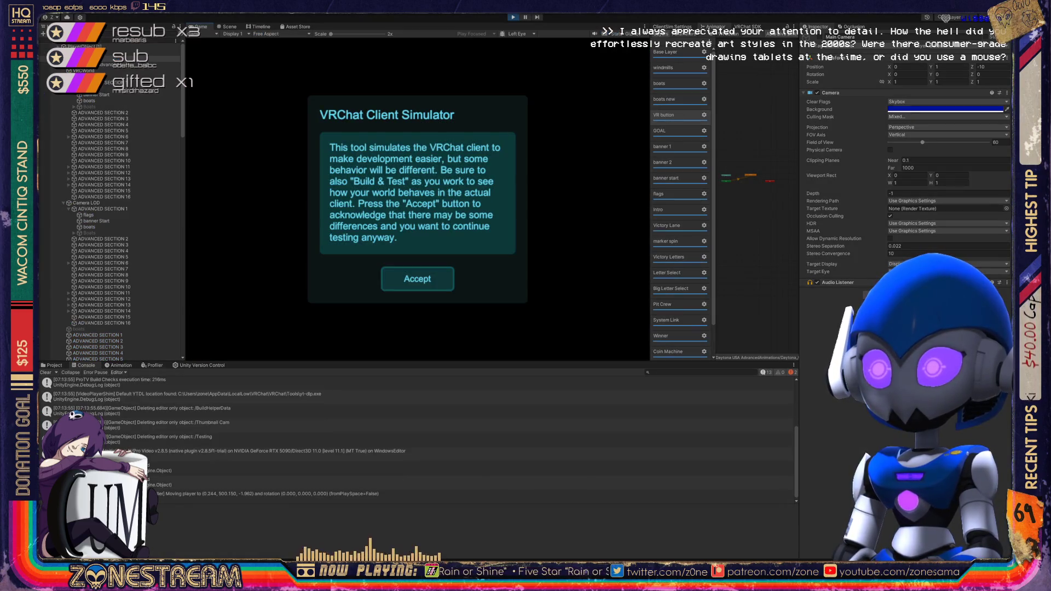
- Accept the VRChat Client Simulator notice to begin Play mode testing
left_click(433, 279)
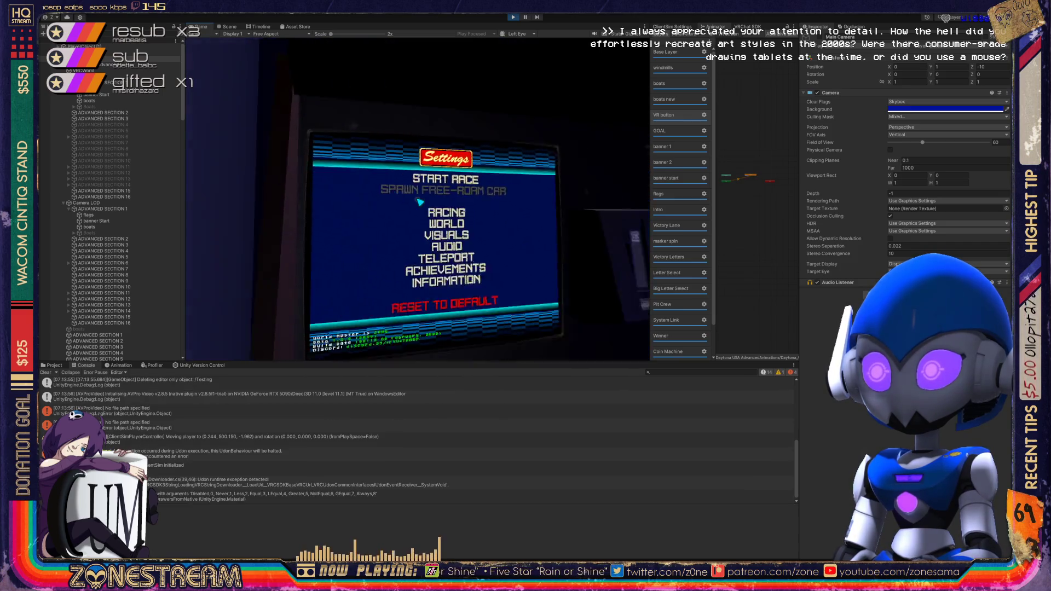
- Sit at the Daytona USA cabinet and choose Teleport to Track on Race Select
left_click(420, 202)
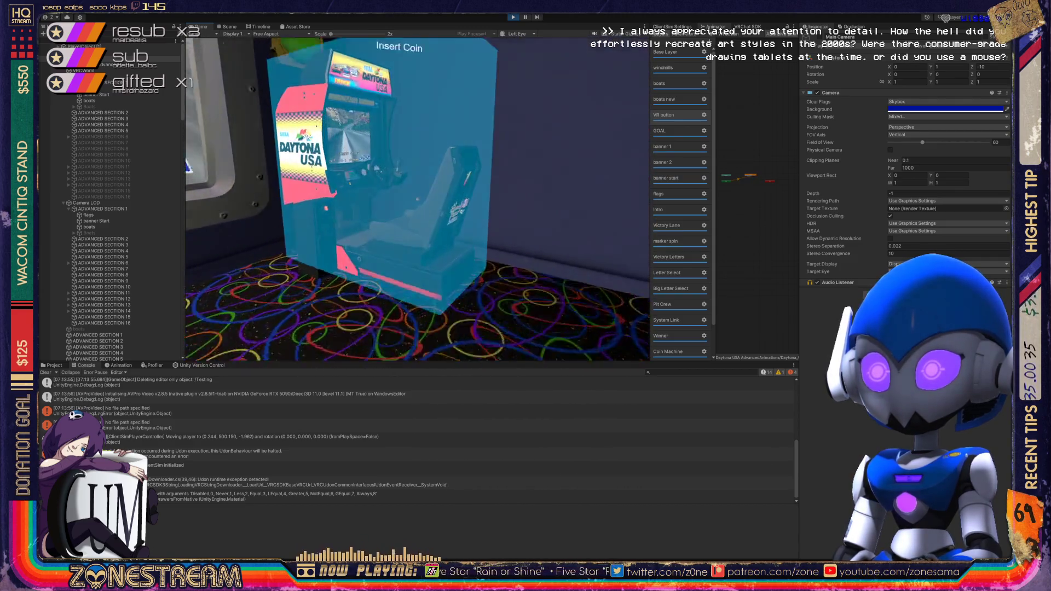
left_click(418, 199)
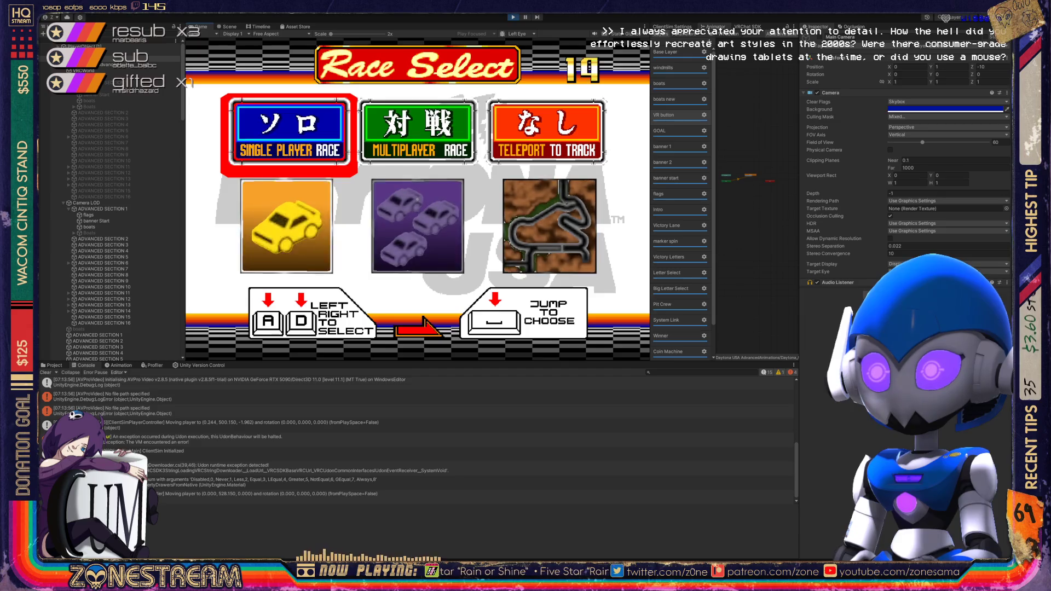
key("space")
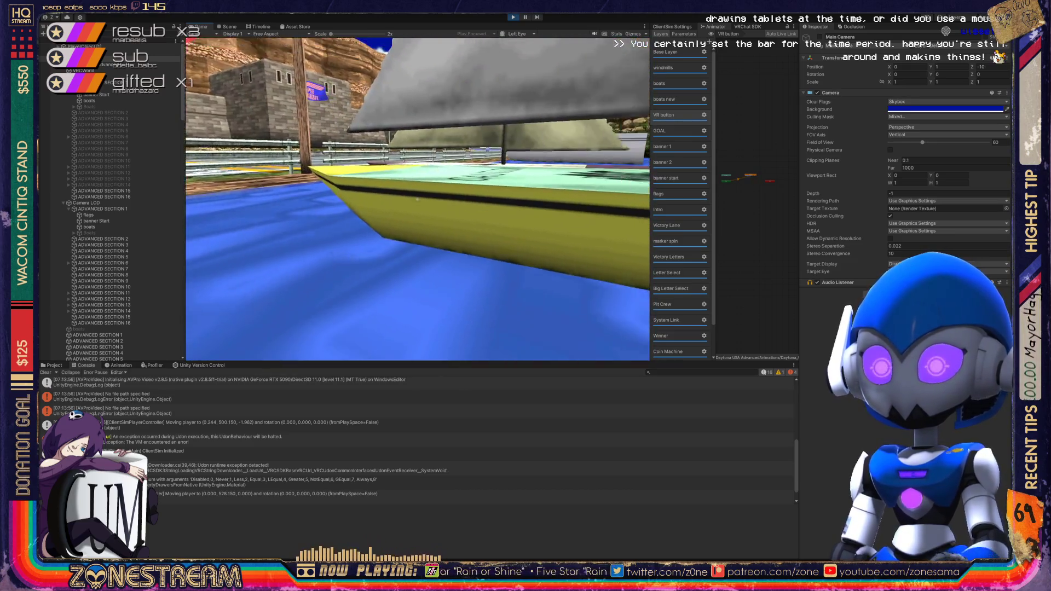
- Inspect the Main Camera and Boats objects in the Hierarchy during play
key("Escape")
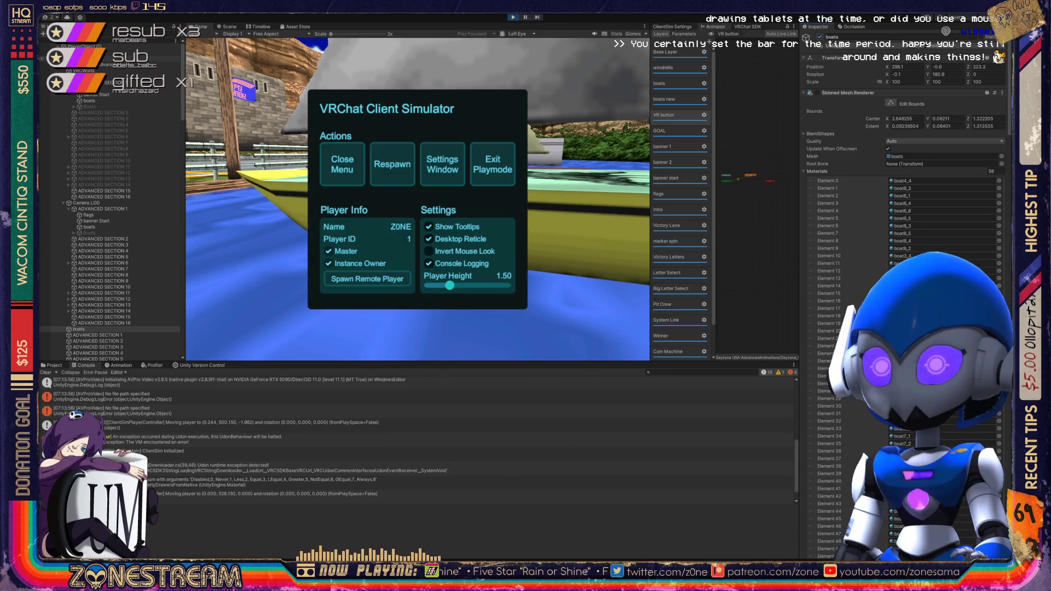
left_click(82, 59)
key("Escape")
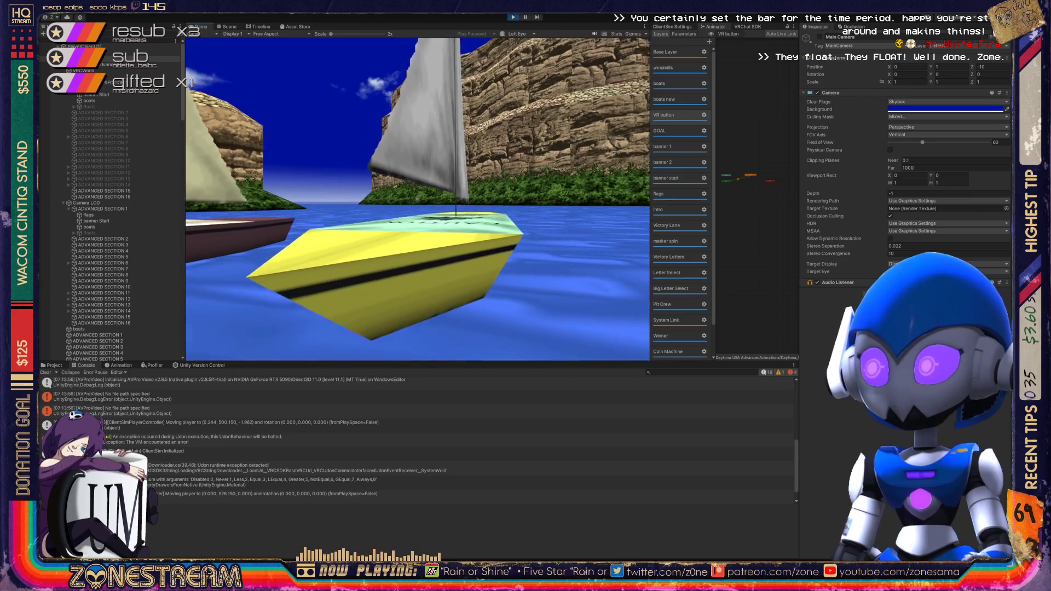
key("Escape")
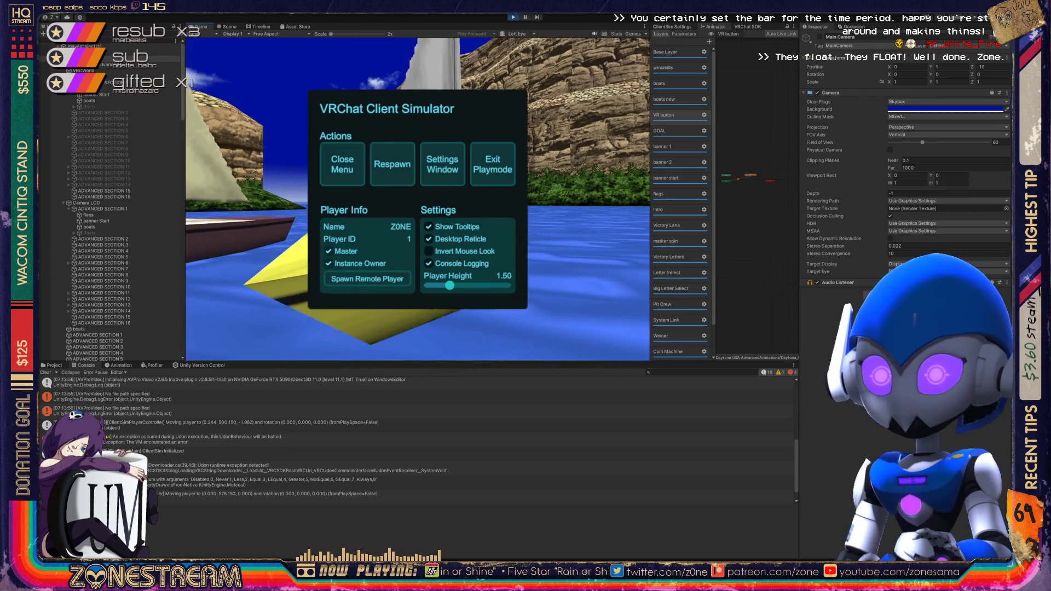
left_click(77, 329)
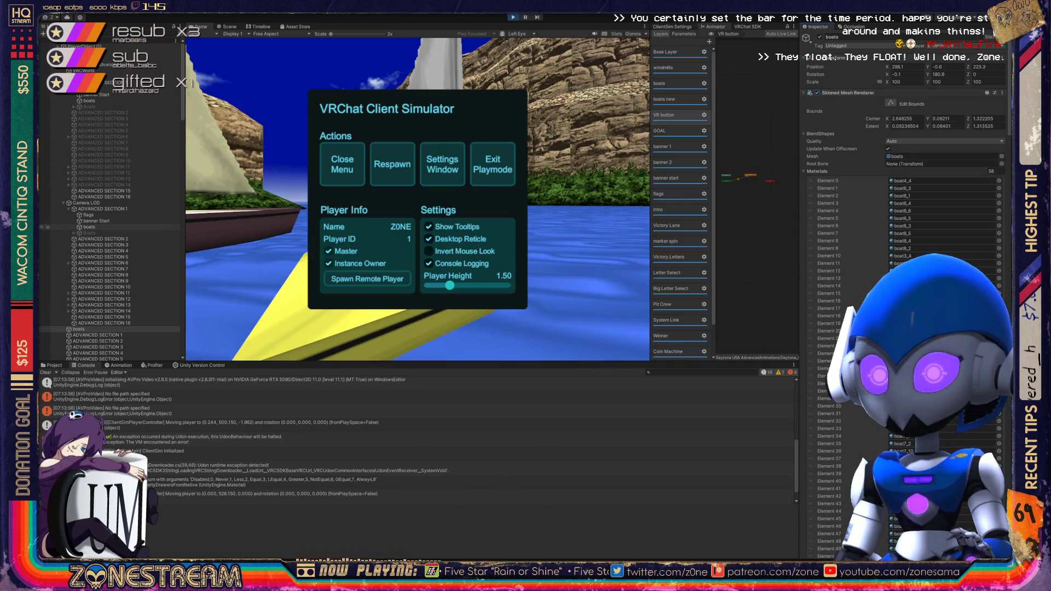
left_click(89, 233)
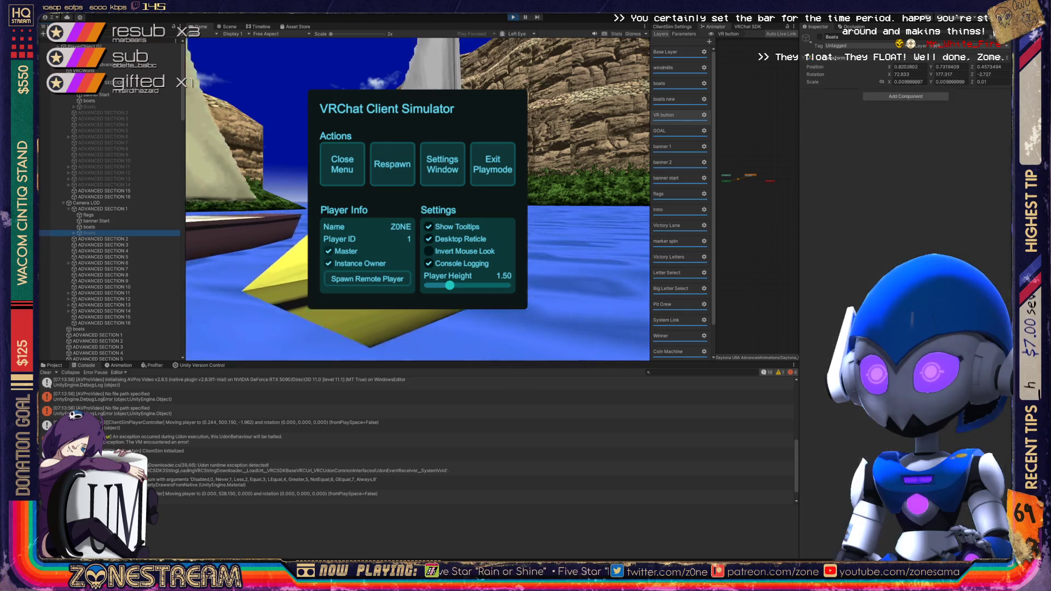
left_click(342, 164)
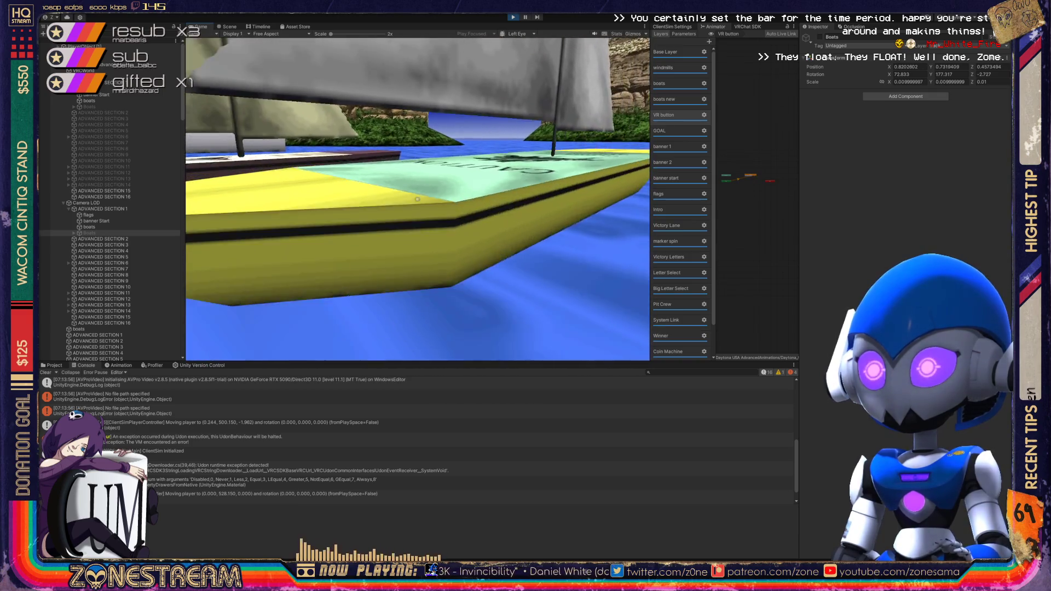
- Examine the boats mesh materials and the Main Camera's camera settings, then close the simulator menu
key("Escape")
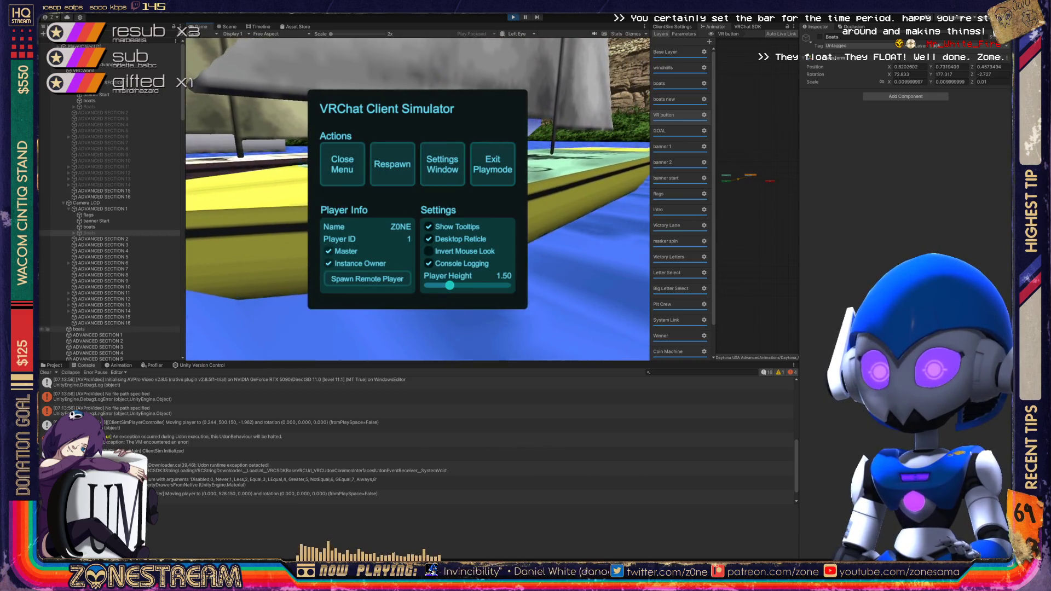
left_click(79, 329)
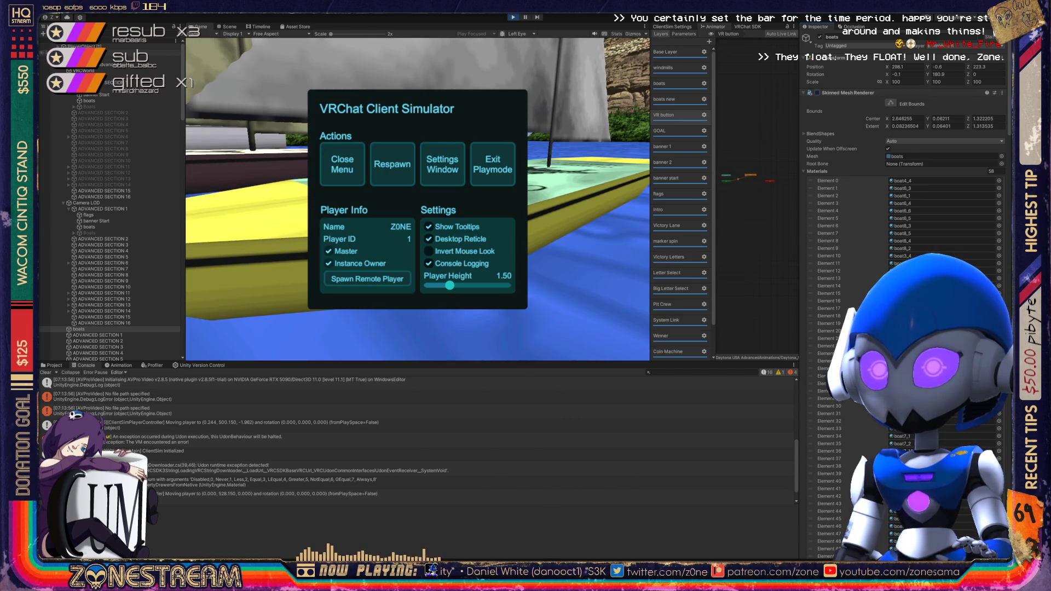
left_click(164, 58)
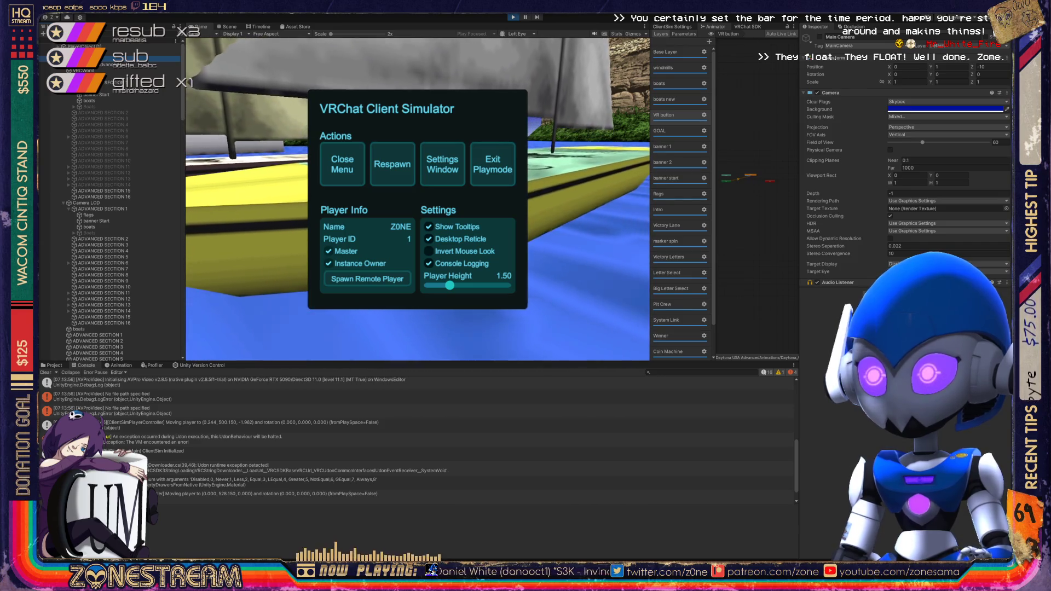
key("Escape")
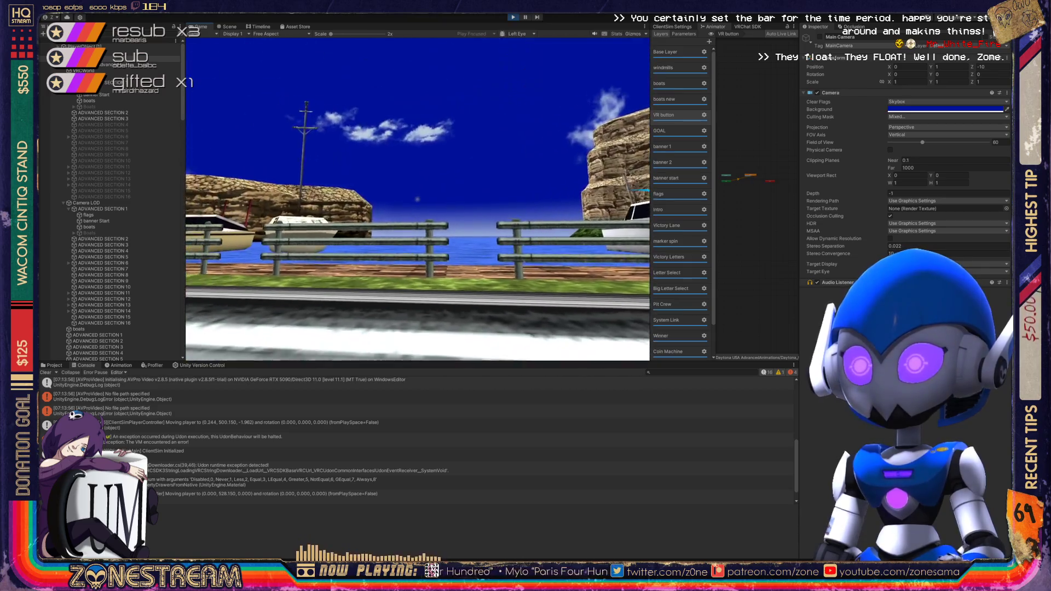
- Reopen the VRChat Client Simulator menu after reaching the race track
key("Escape")
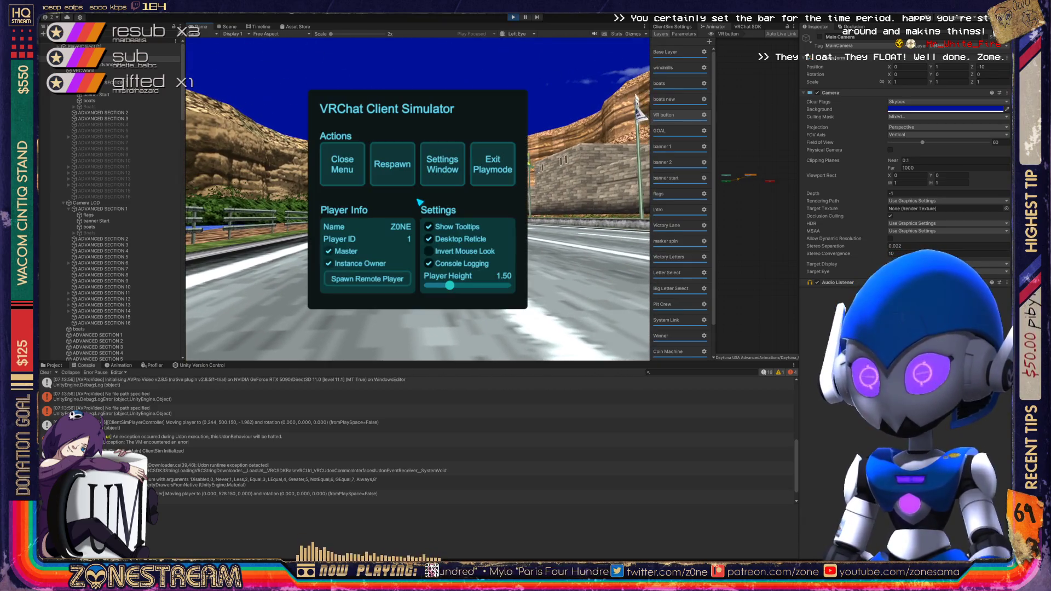
- Respawn the player back in the arcade room from the Client Simulator menu
left_click(390, 173)
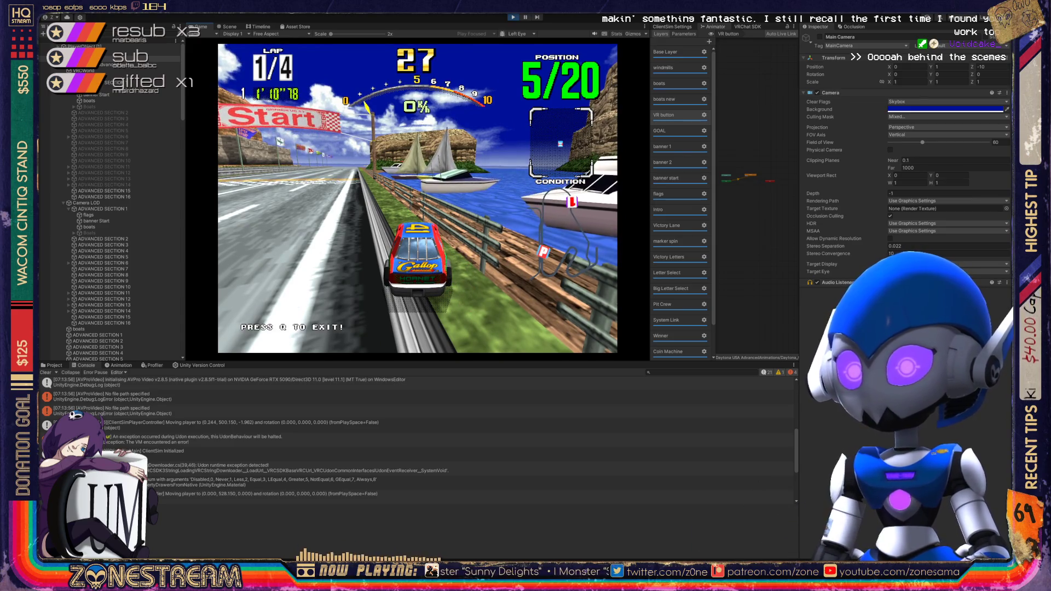
- Resume driving the stopped car to continue into lap 2 of 4
key("Up")
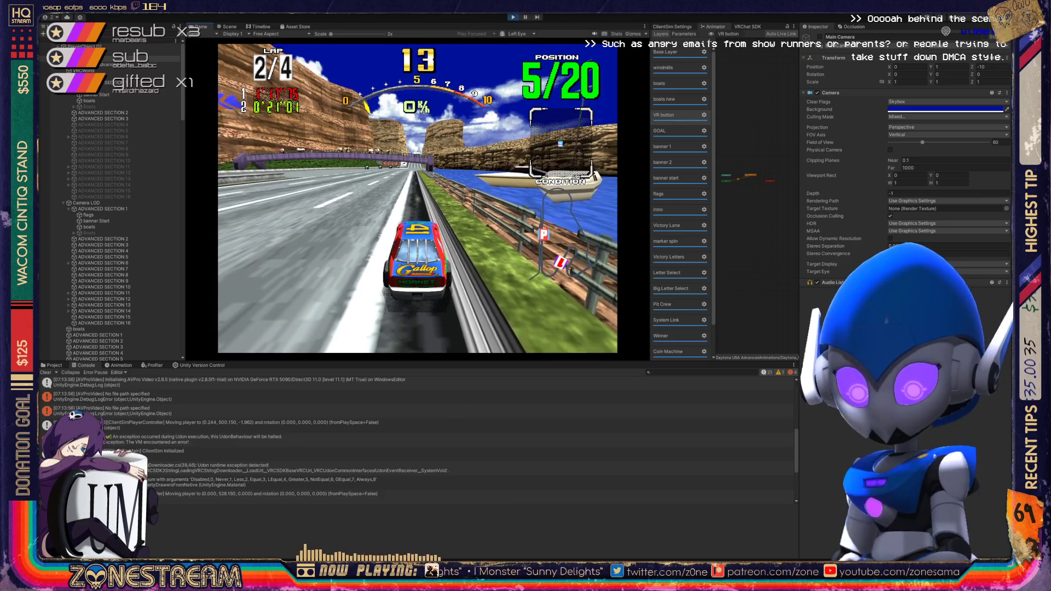
- Exit the car with Q to stand on the track near the Start banner
key("q")
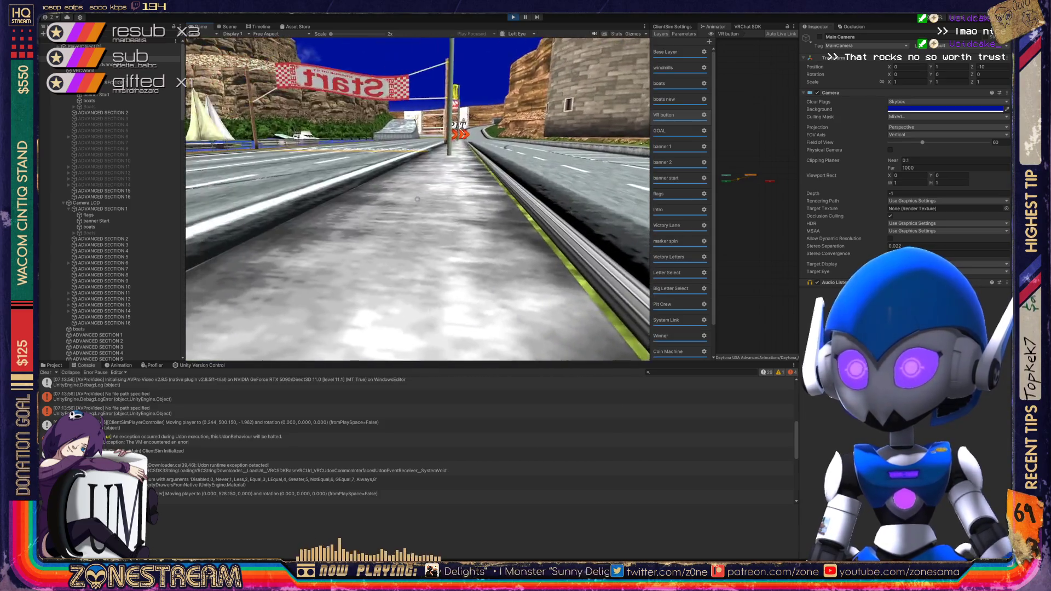
- Respawn the player via the Client Simulator menu, then bring the menu back up
key("Escape")
left_click(398, 175)
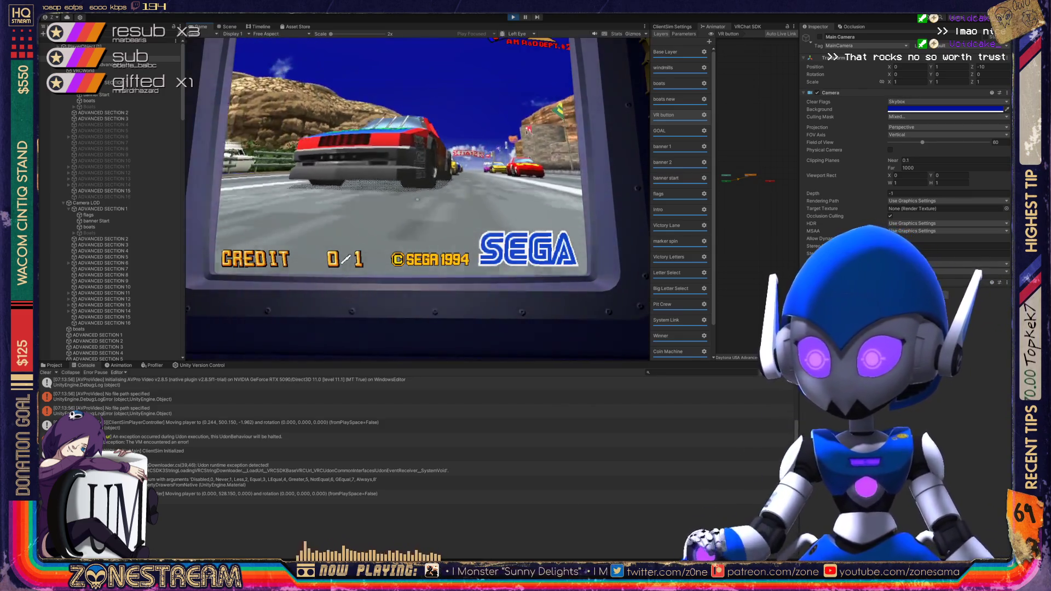
key("Escape")
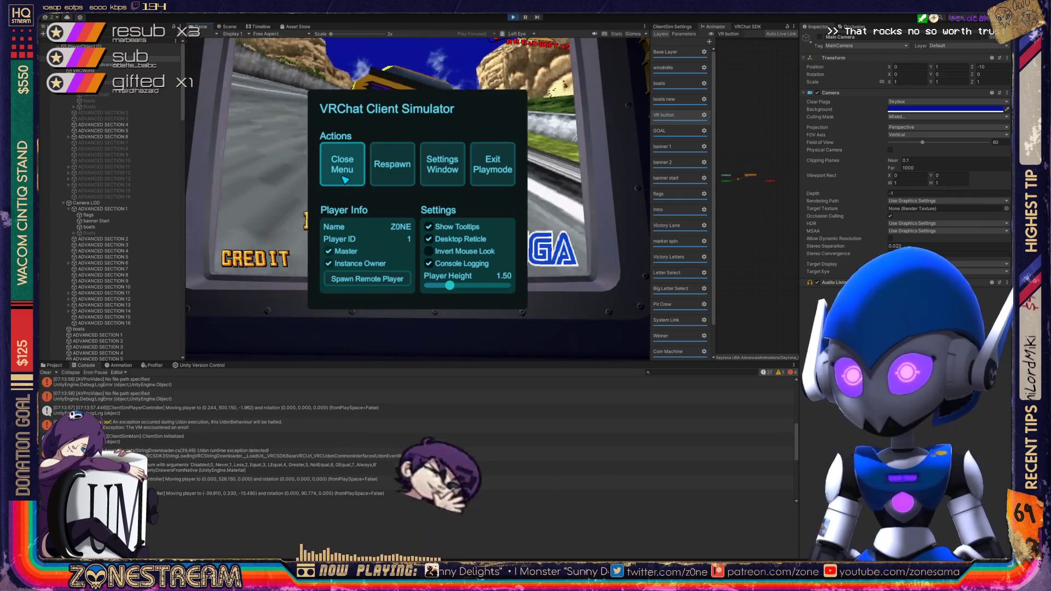
- Close the VRChat Client Simulator menu to return to the game
left_click(347, 183)
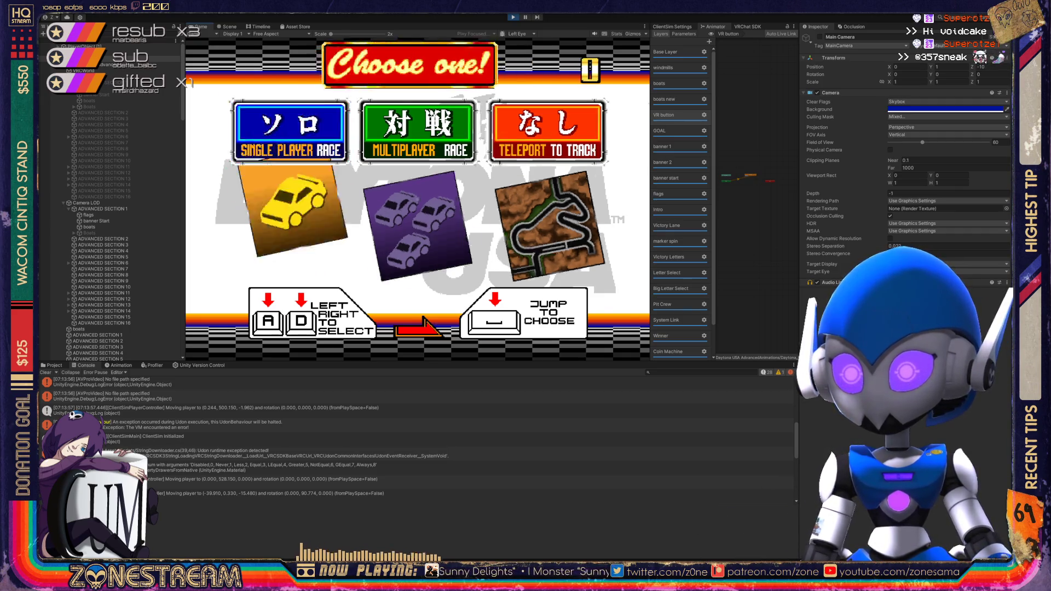
- Pick SHORT laps and enable CPU opponent cars for the race
key("space")
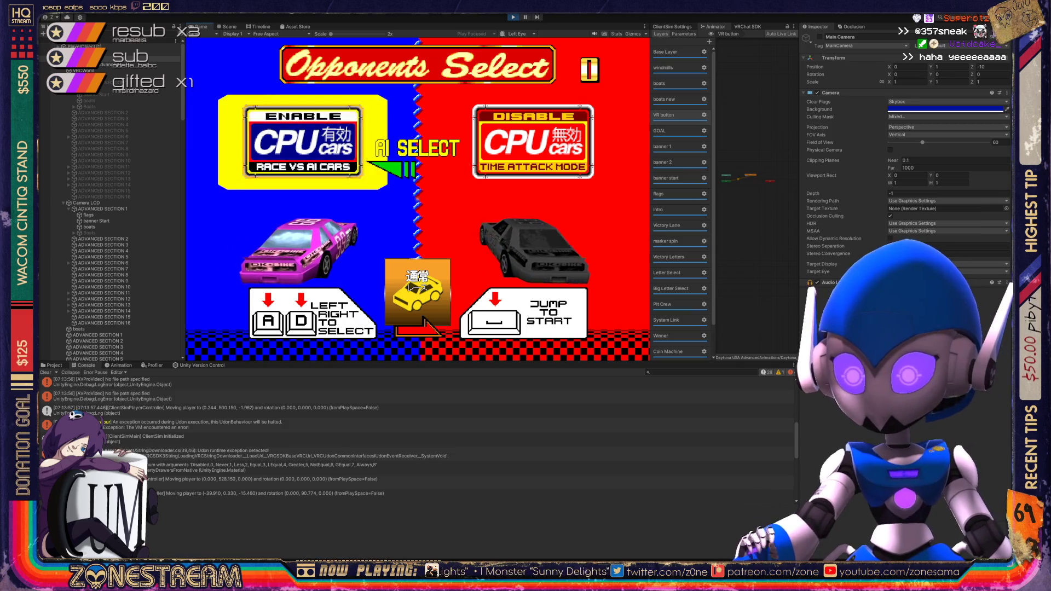
key("space")
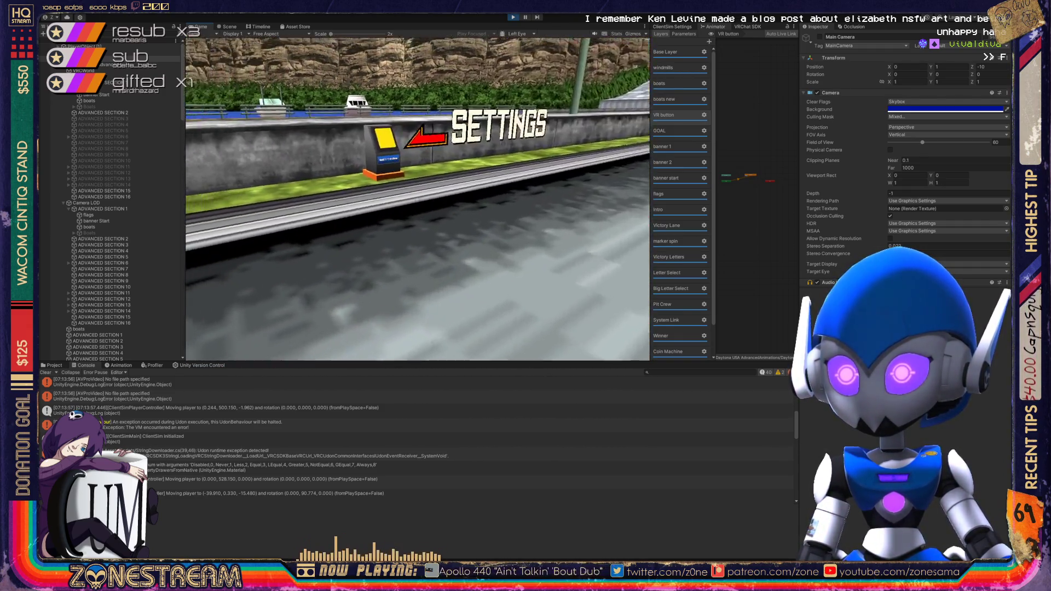
- Browse the in-game Settings and AUDIO pages, then stop the client simulation with Ctrl+P
left_click(418, 199)
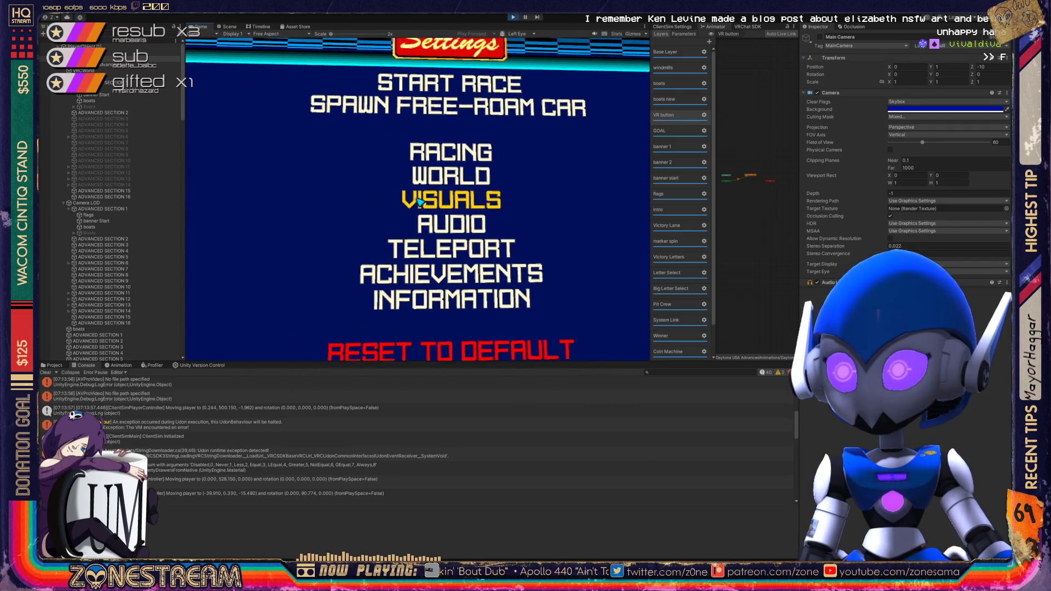
left_click(420, 202)
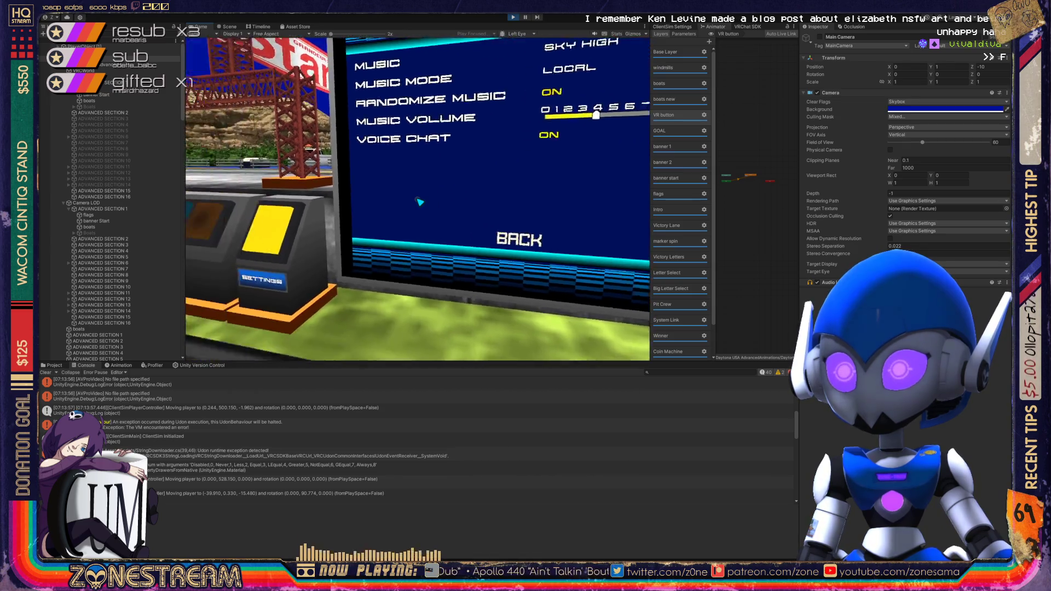
key("Escape")
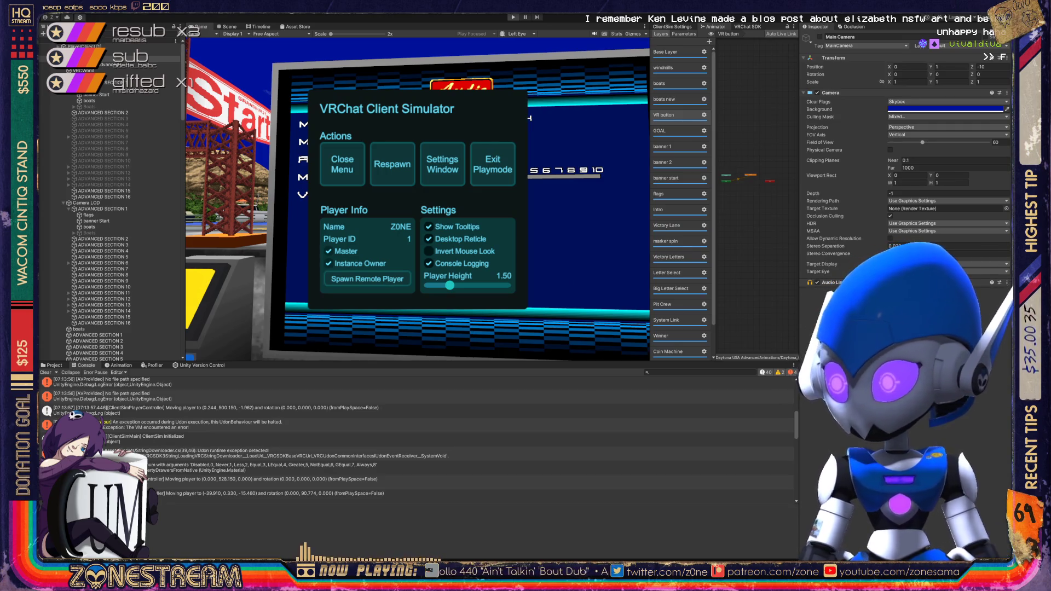
key("ctrl+p")
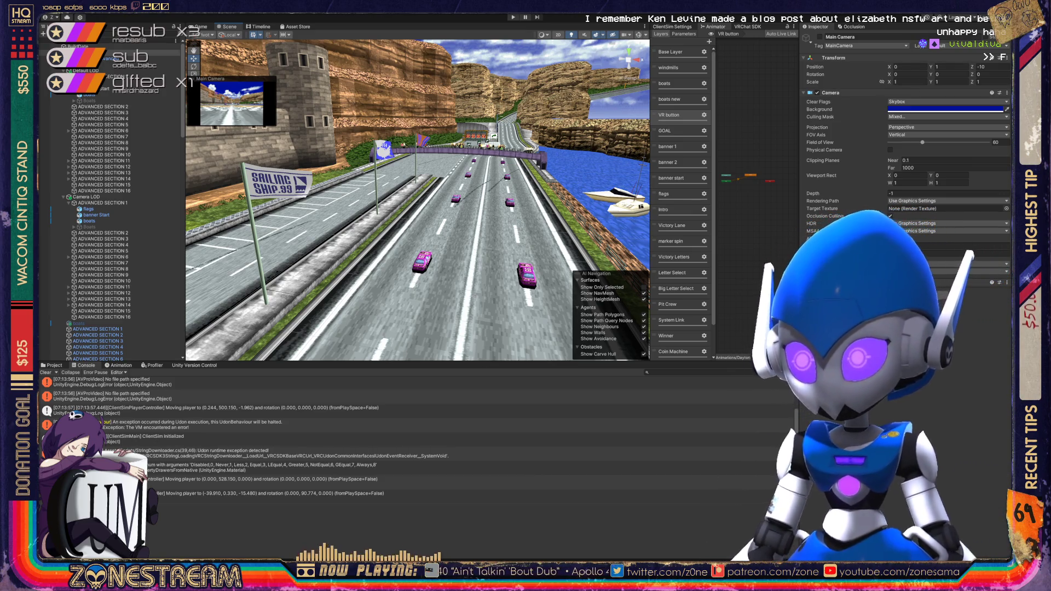
key("f")
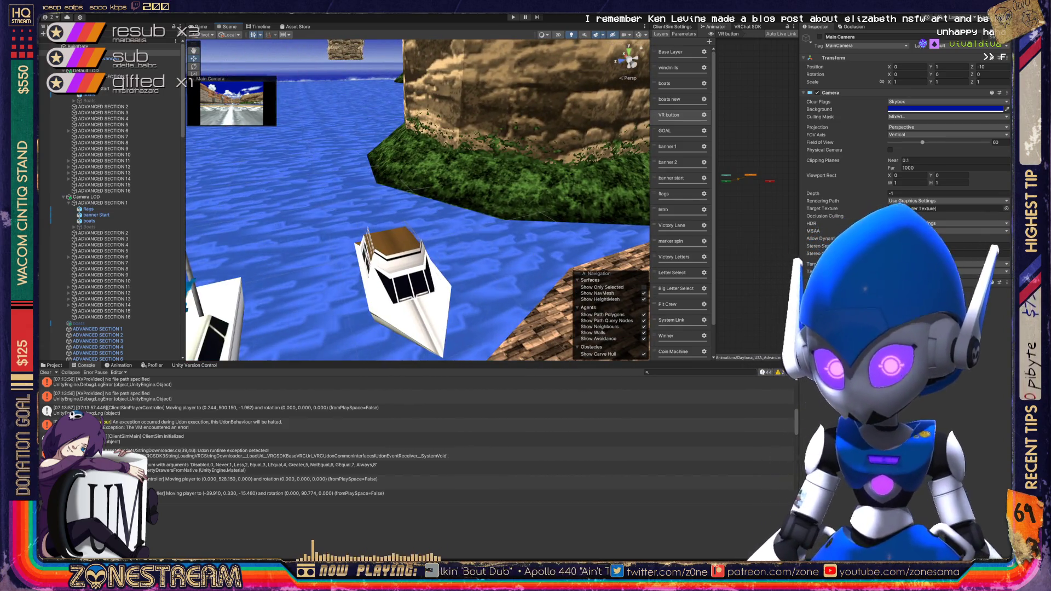
- Select the BuildDate object and replace its Internal Build number with the new value 2060
left_click(194, 365)
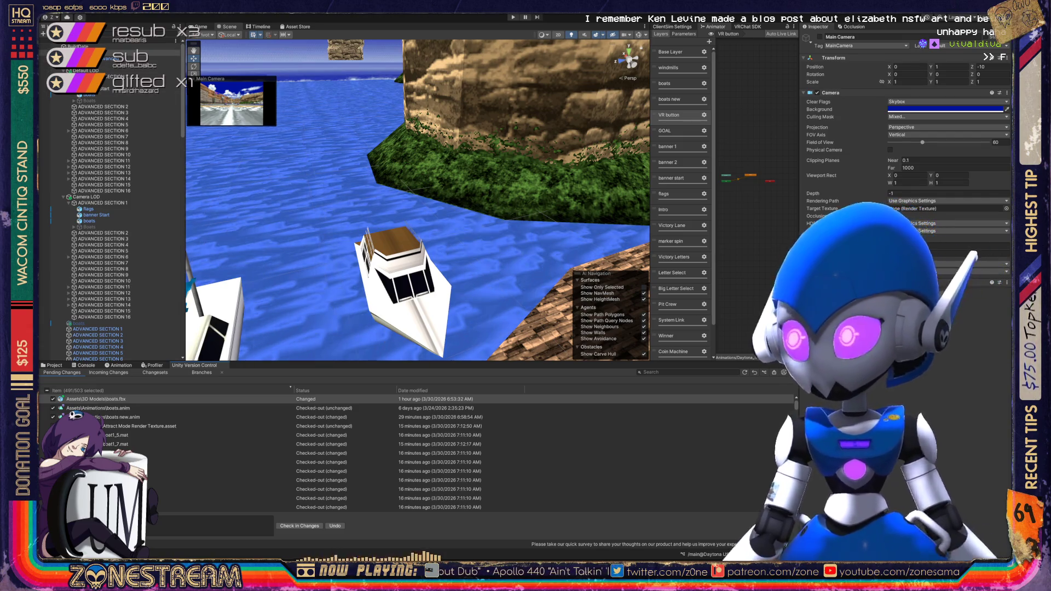
left_click(78, 46)
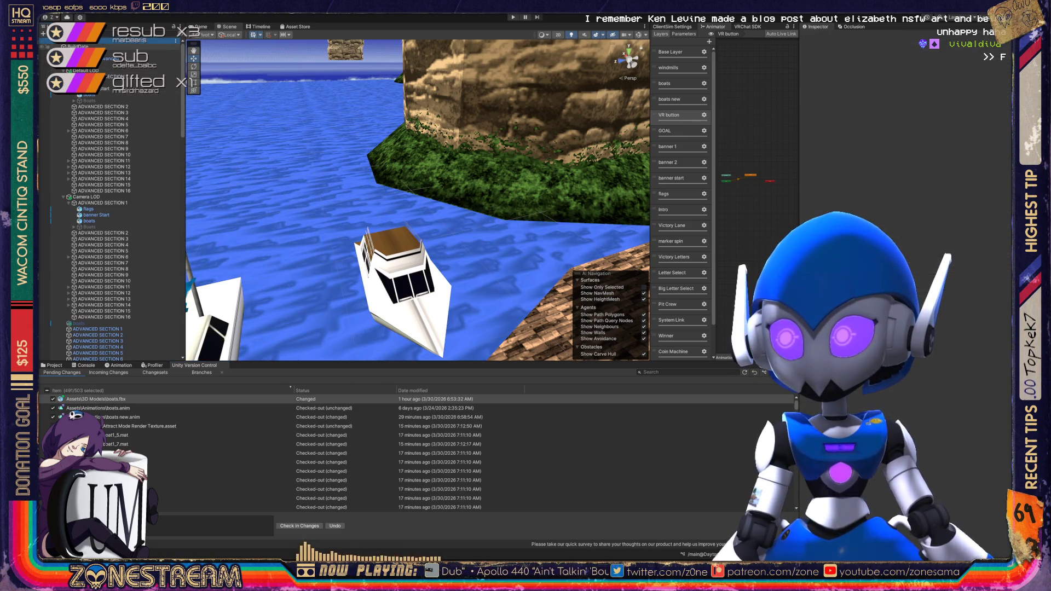
left_click(930, 169)
key("BackSpace")
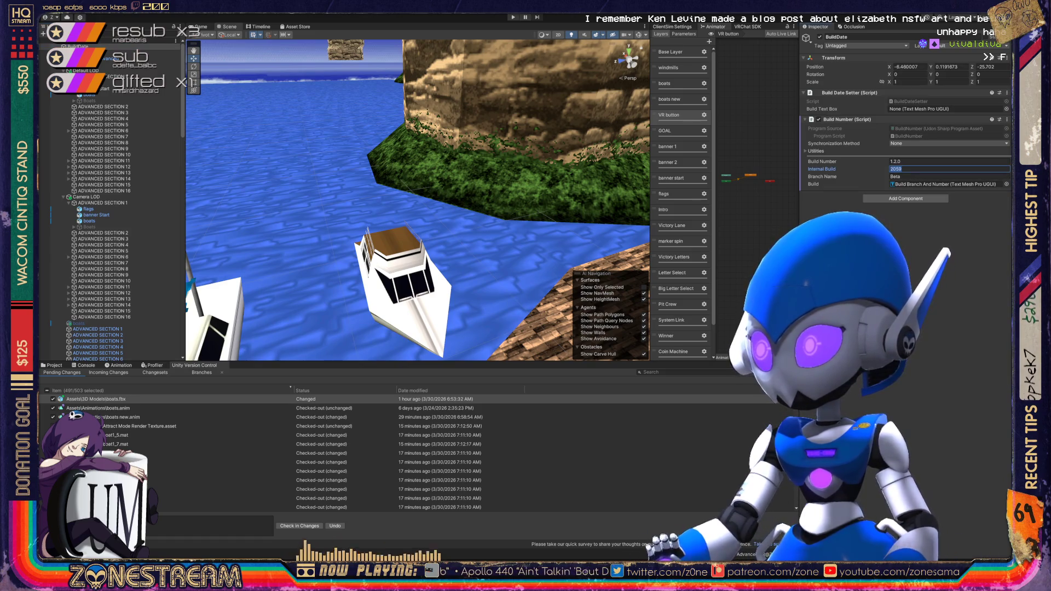
type("205")
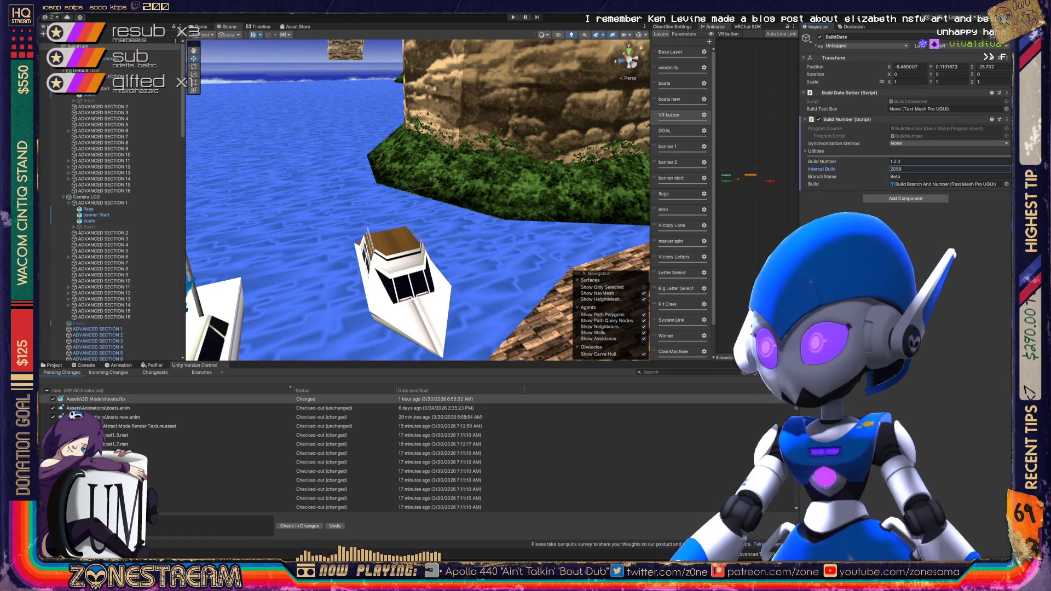
type("0")
key("Return")
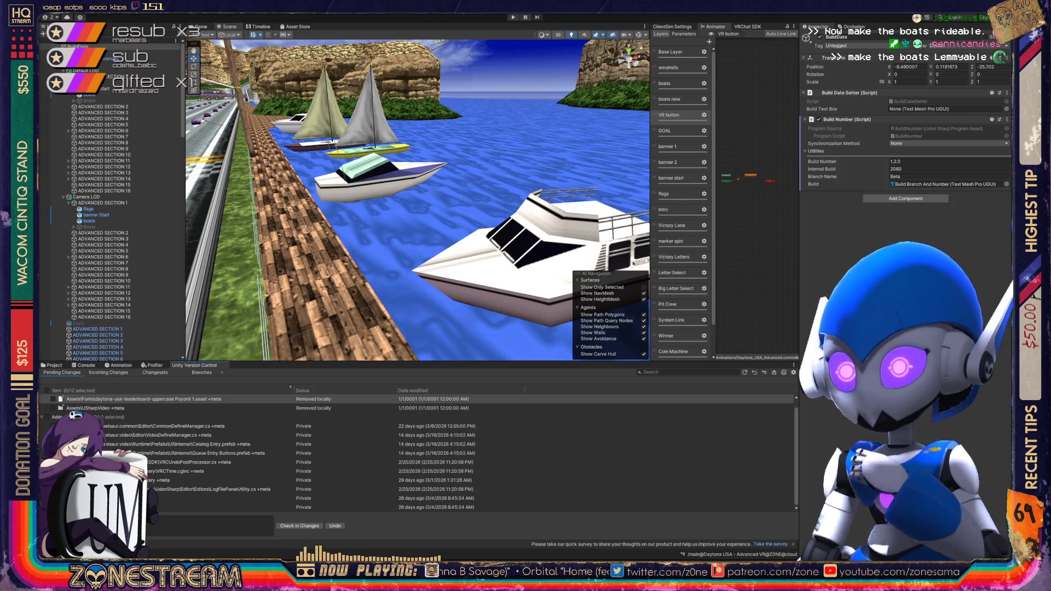
mouse_move(418, 200)
left_mouse_down()
mouse_move(378, 199)
mouse_move(427, 197)
mouse_move(391, 197)
left_mouse_up()
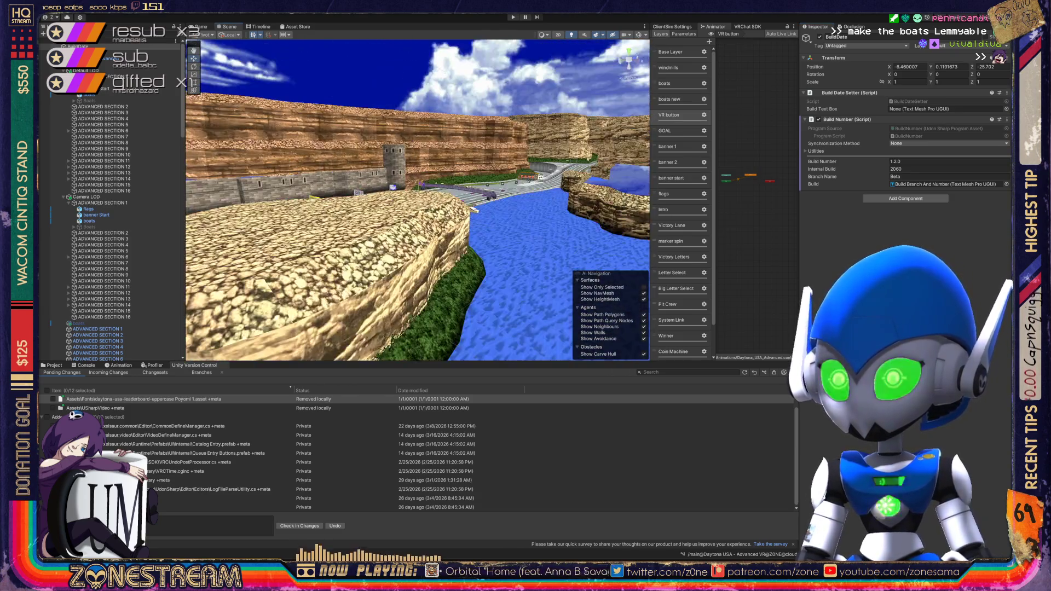
key("s")
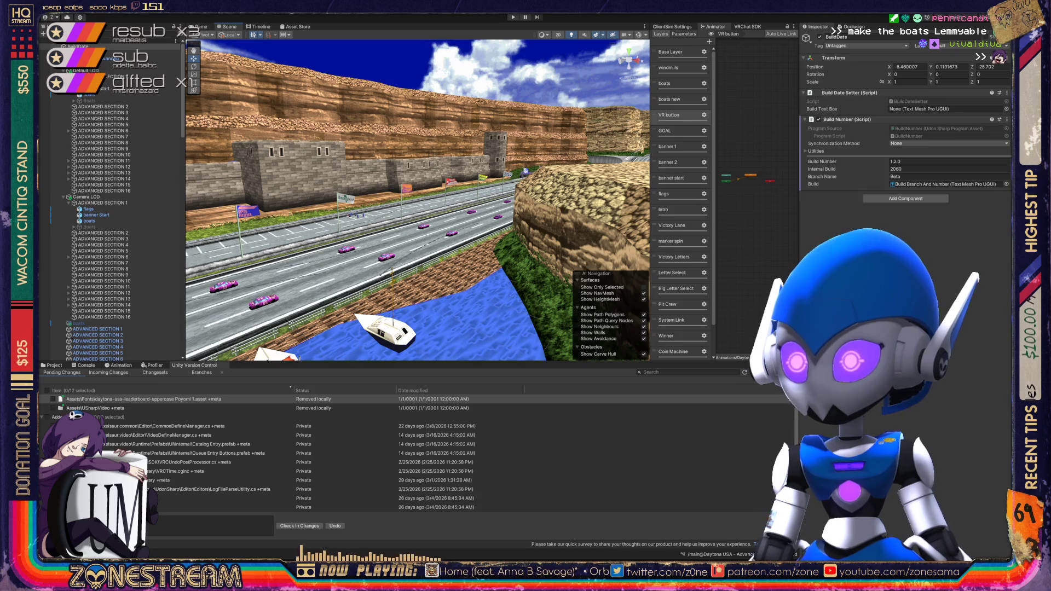
left_click(931, 176)
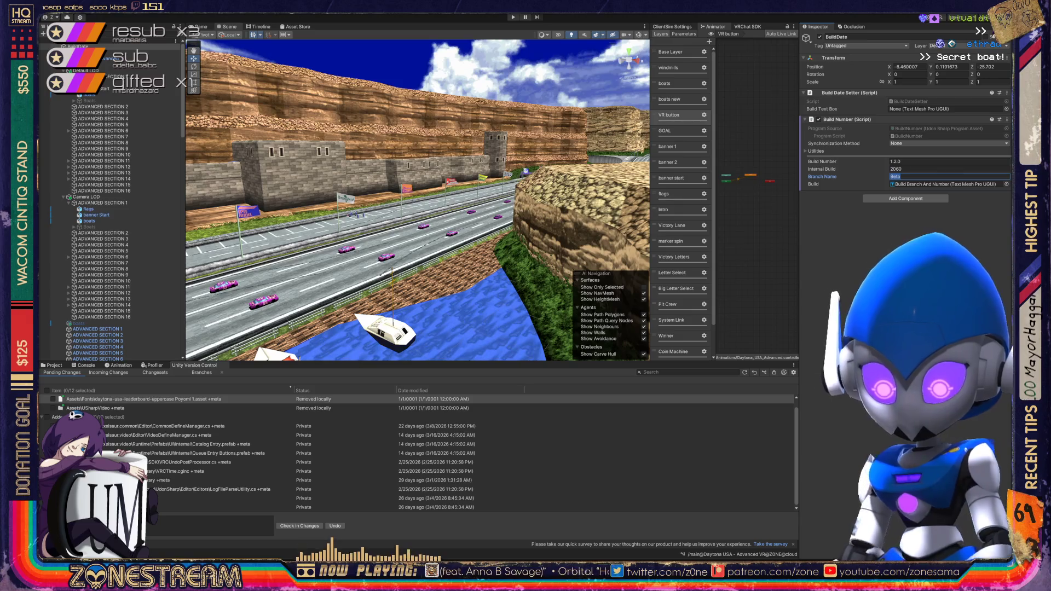
- Type 'Release Candidate' into the Branch Name field in place of Beta
type("Release")
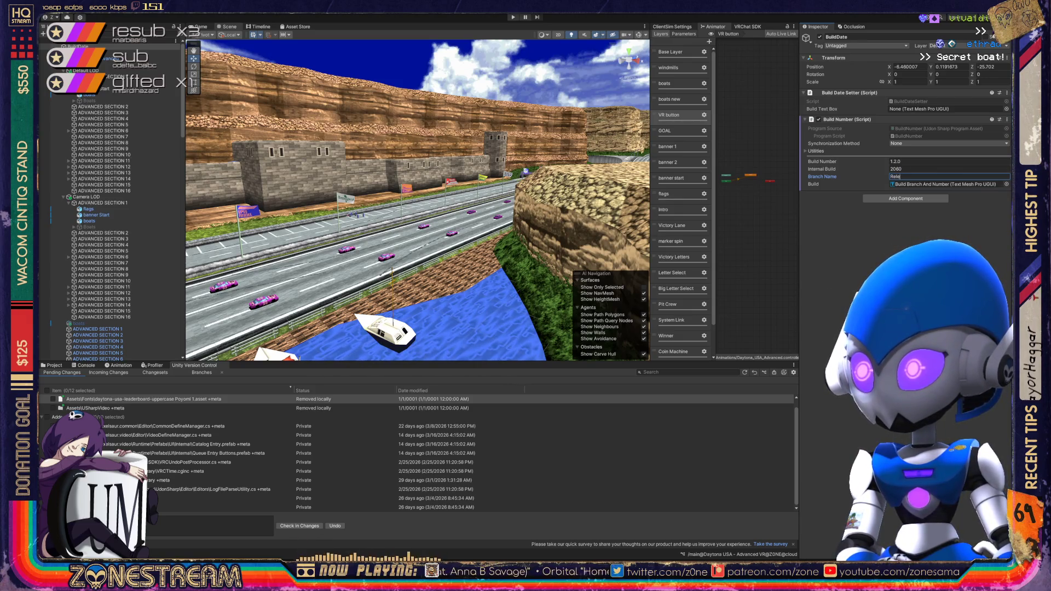
type(" Ca")
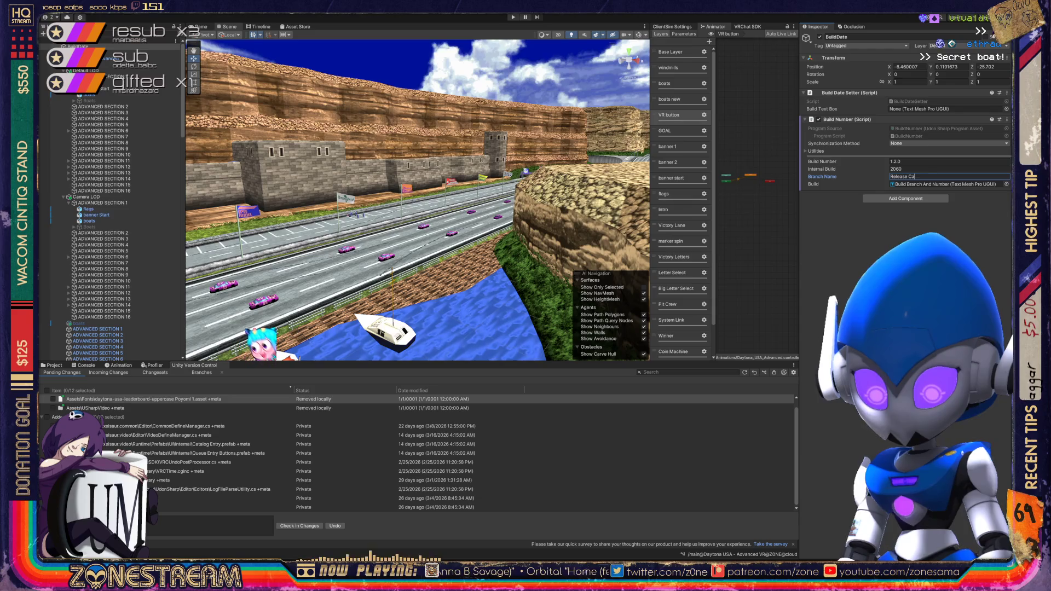
type("ndidate")
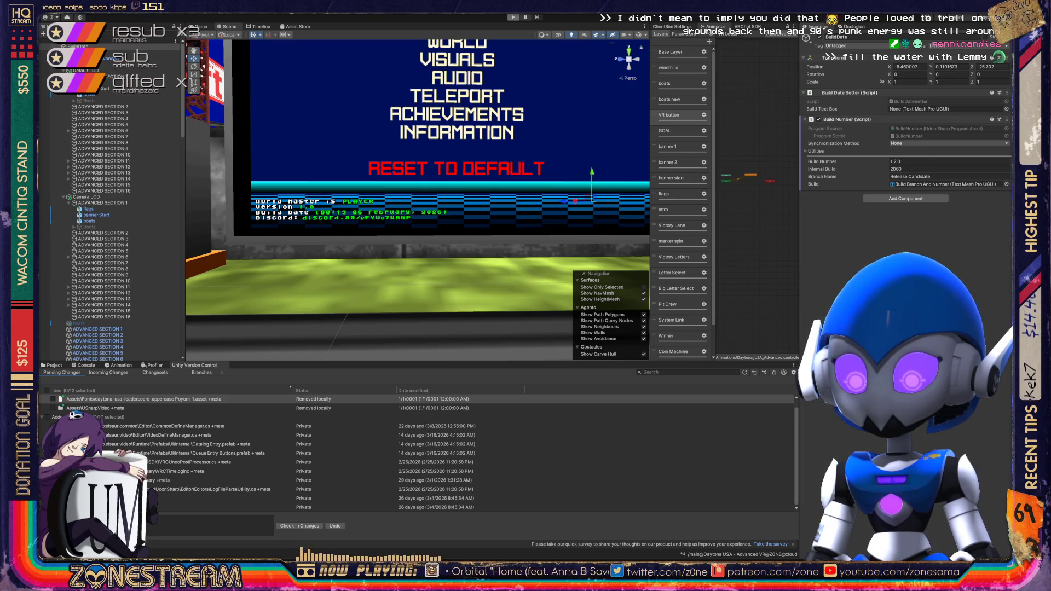
key("ctrl+p")
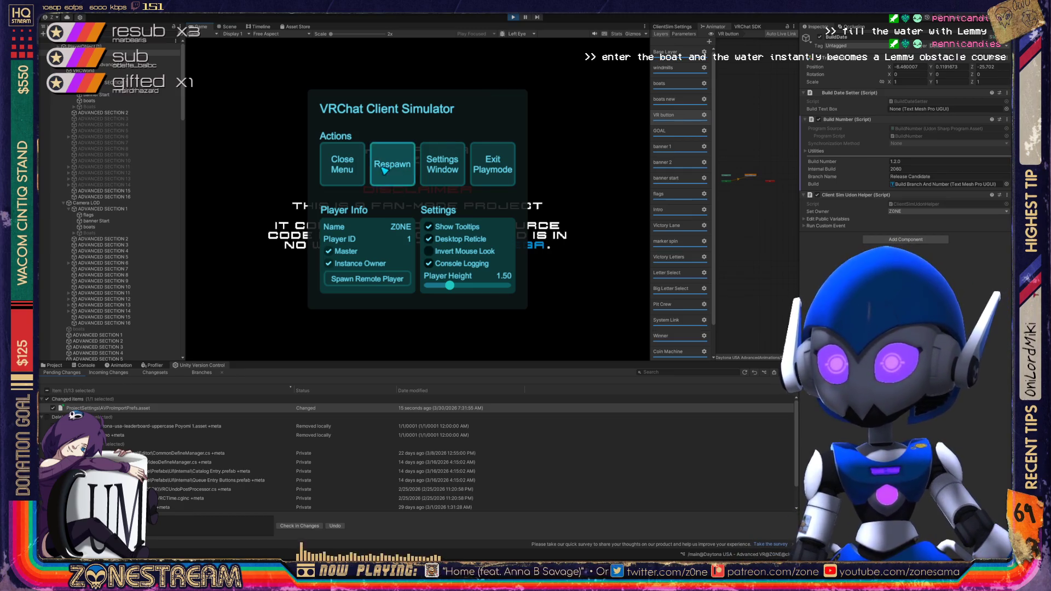
left_click(342, 164)
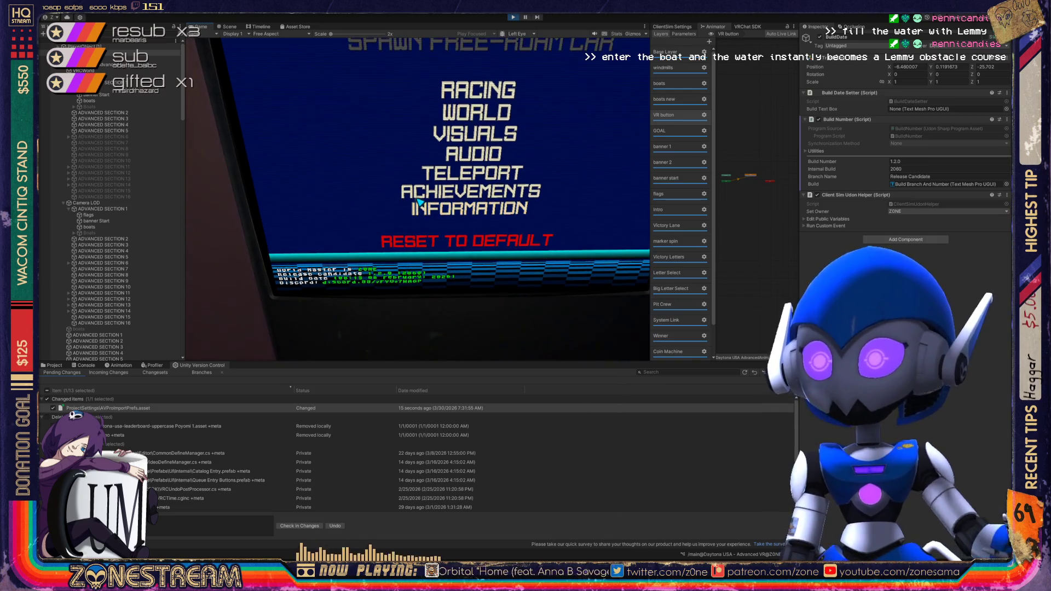
key("Escape")
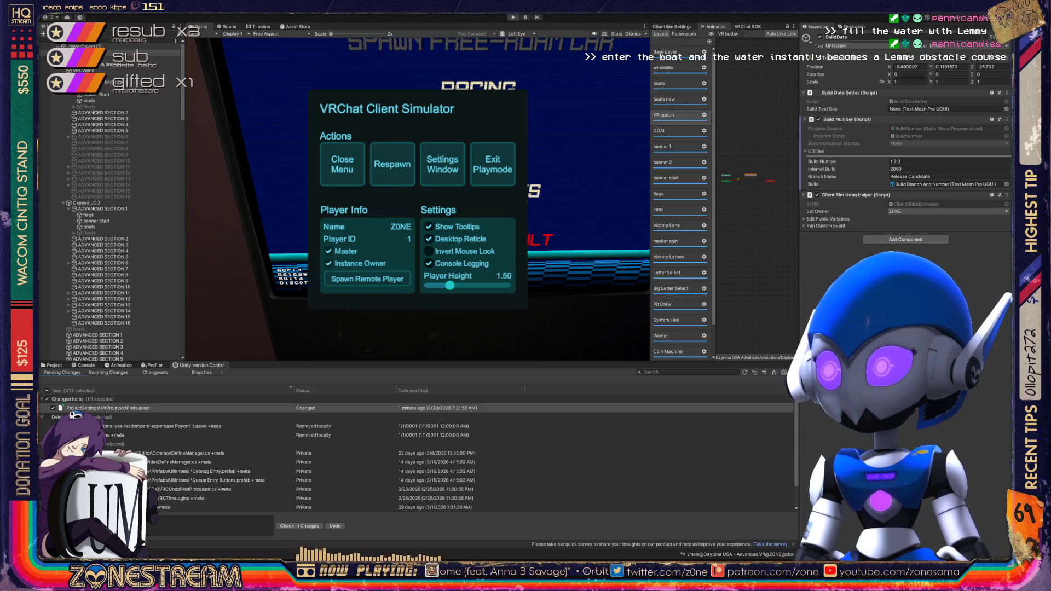
key("ctrl+p")
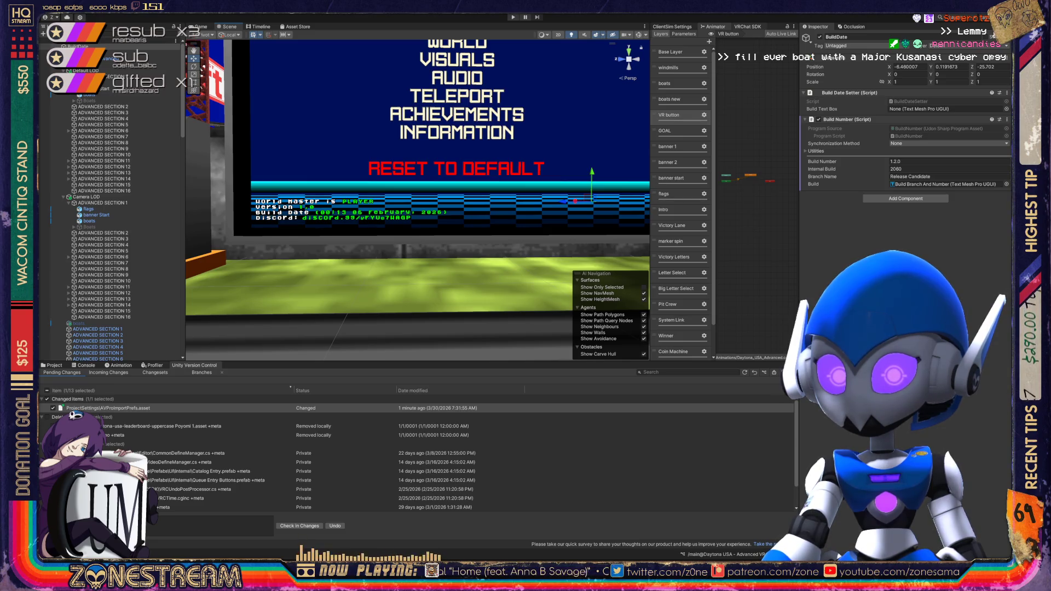
- Open the VRChat SDK world builder, then view the version-control changeset history
left_click(747, 27)
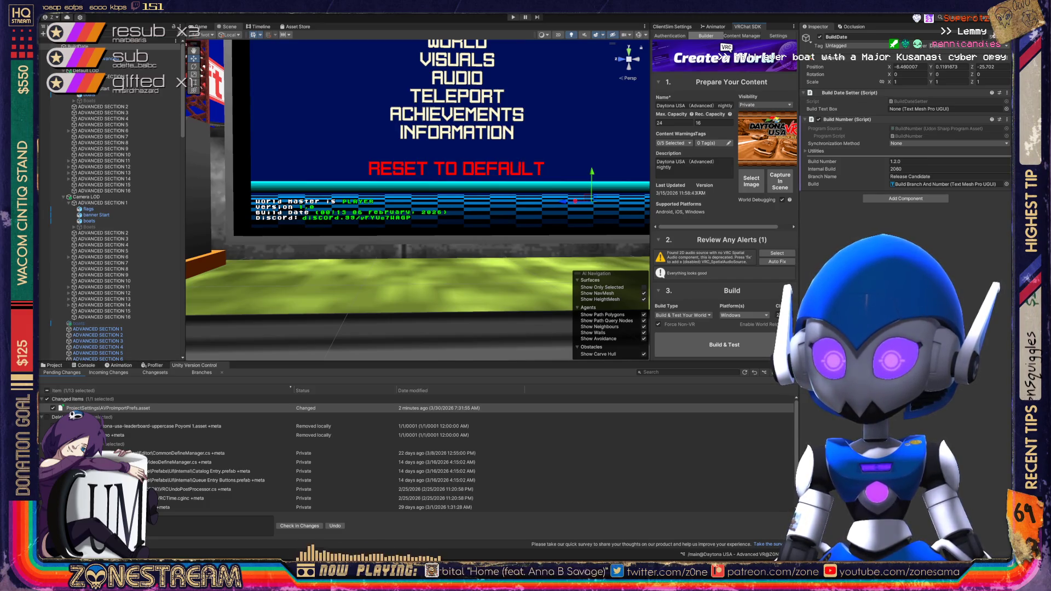
left_click(155, 372)
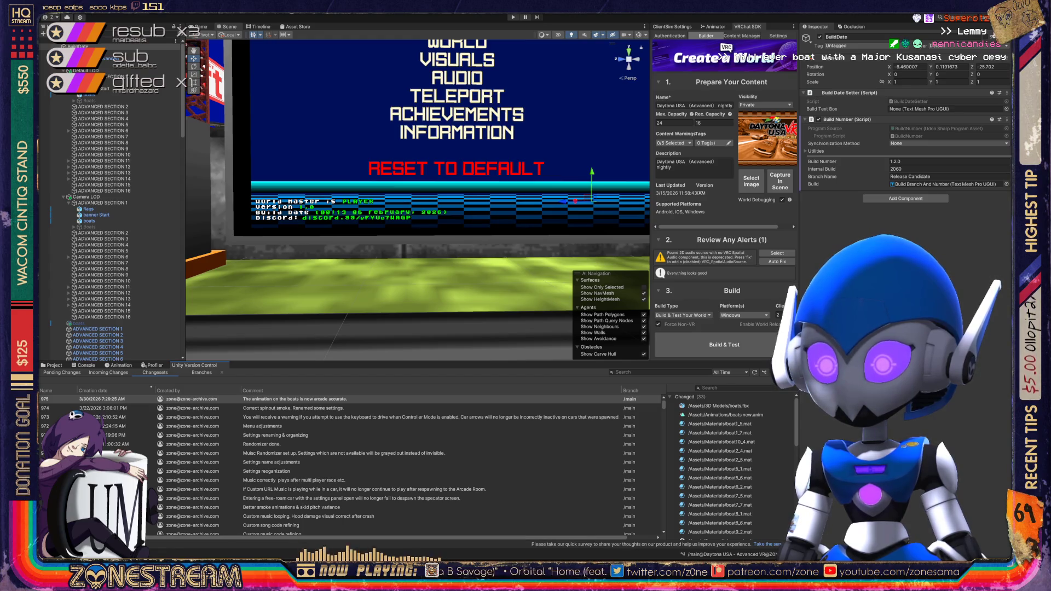
scroll(350, 464, "down", 3)
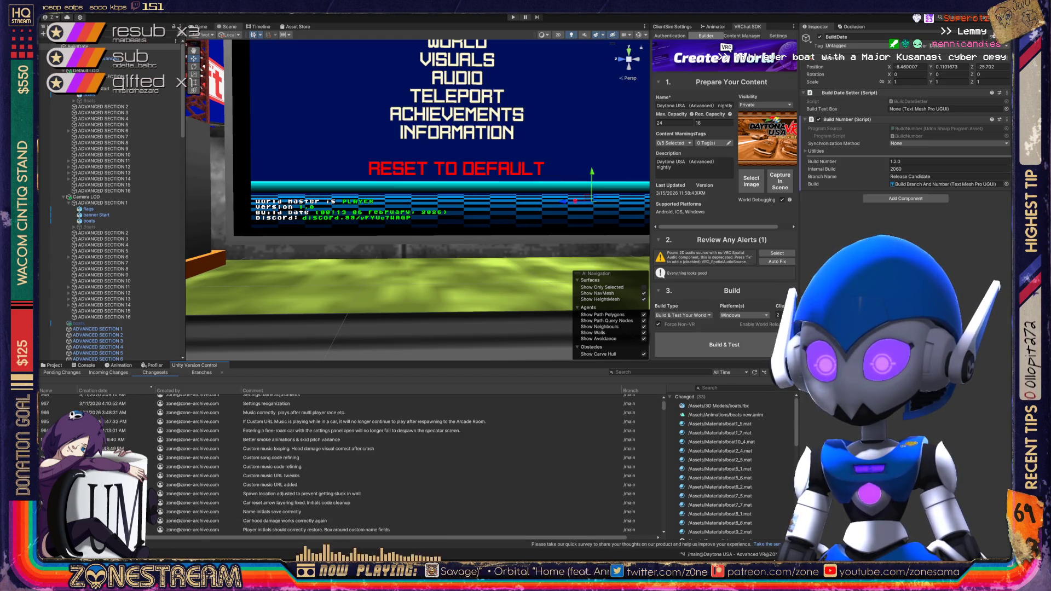
scroll(350, 464, "down", 1)
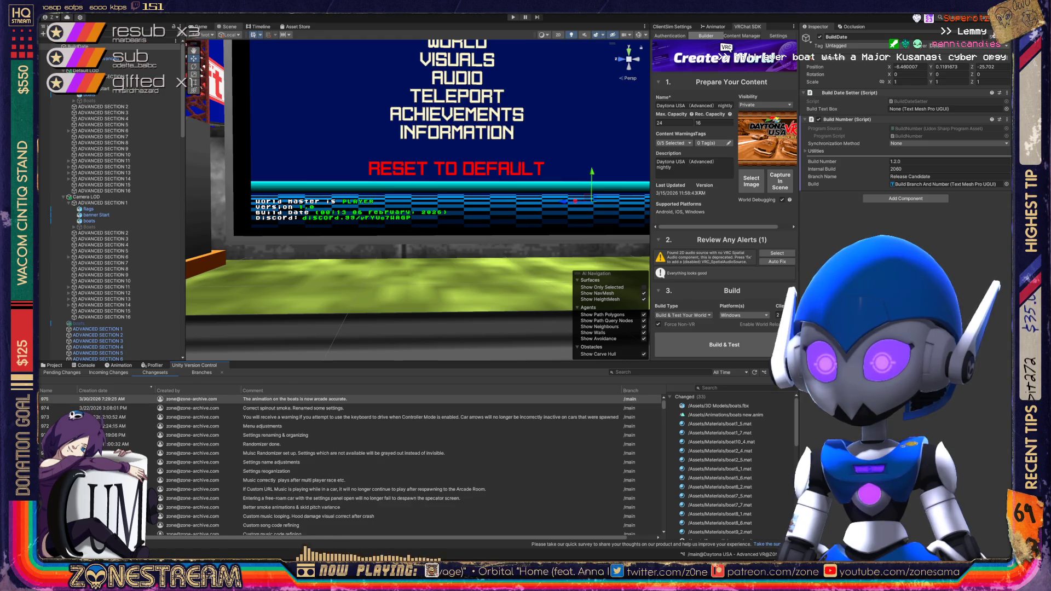
scroll(350, 464, "down", 1)
scroll(350, 464, "down", 1)
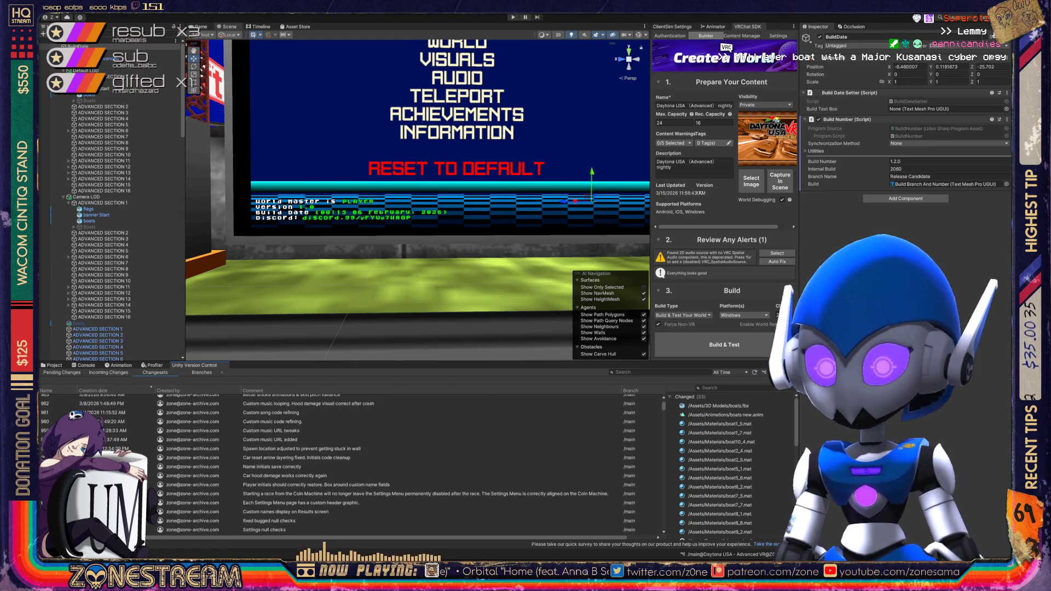
scroll(350, 464, "down", 1)
scroll(350, 464, "down", 5)
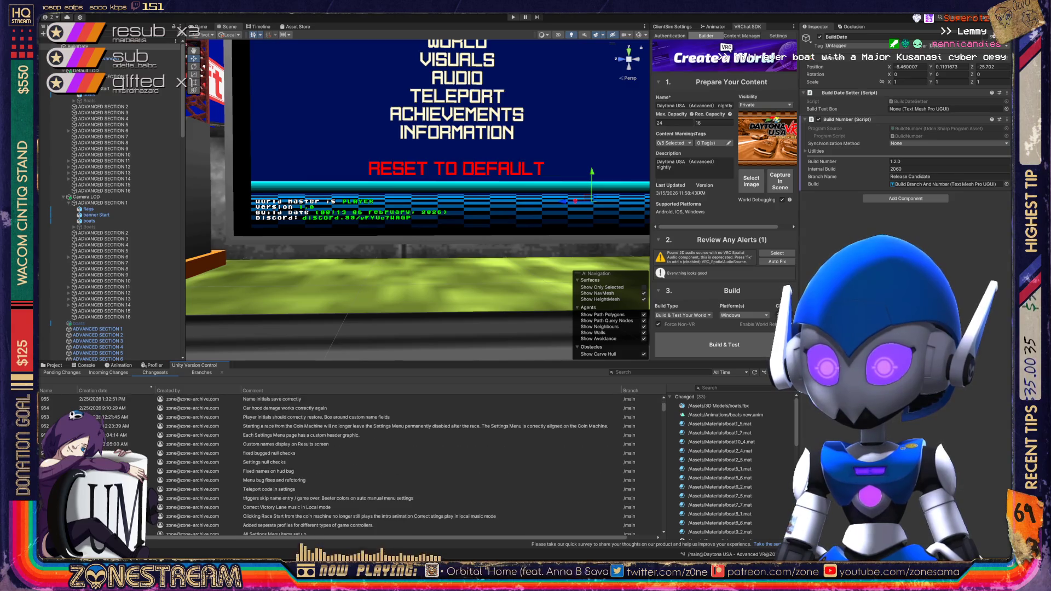
scroll(350, 464, "down", 2)
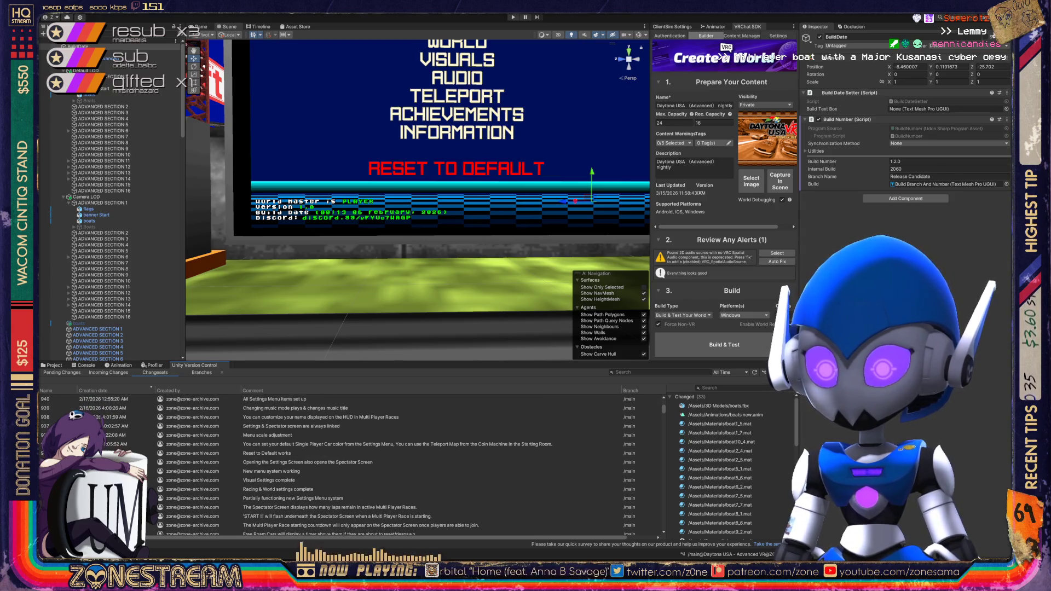
scroll(350, 464, "down", 2)
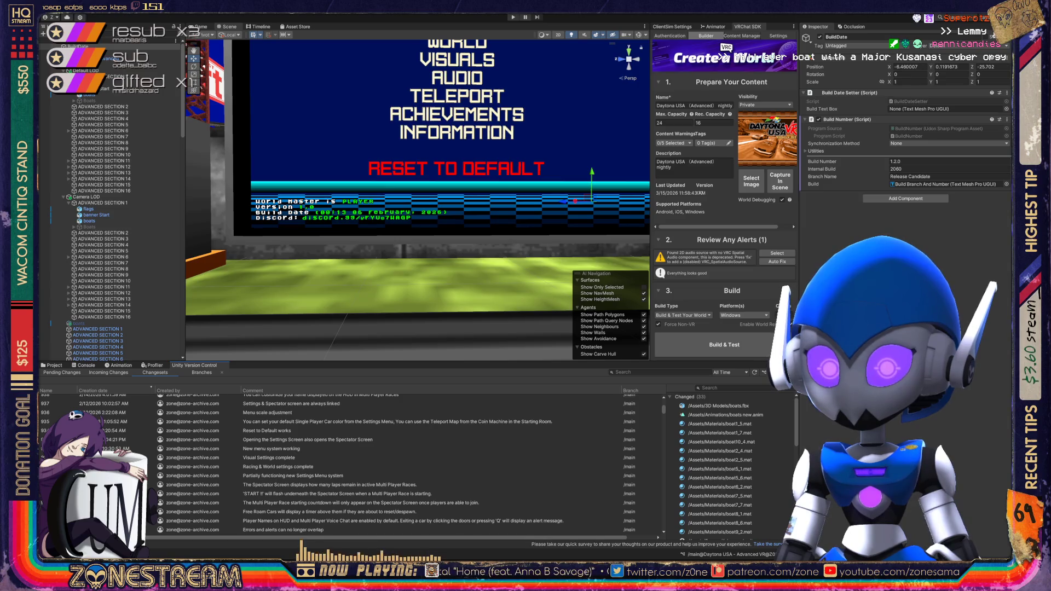
scroll(350, 464, "up", 3)
scroll(350, 465, "up", 2)
scroll(351, 464, "up", 2)
scroll(350, 464, "up", 2)
scroll(351, 464, "up", 2)
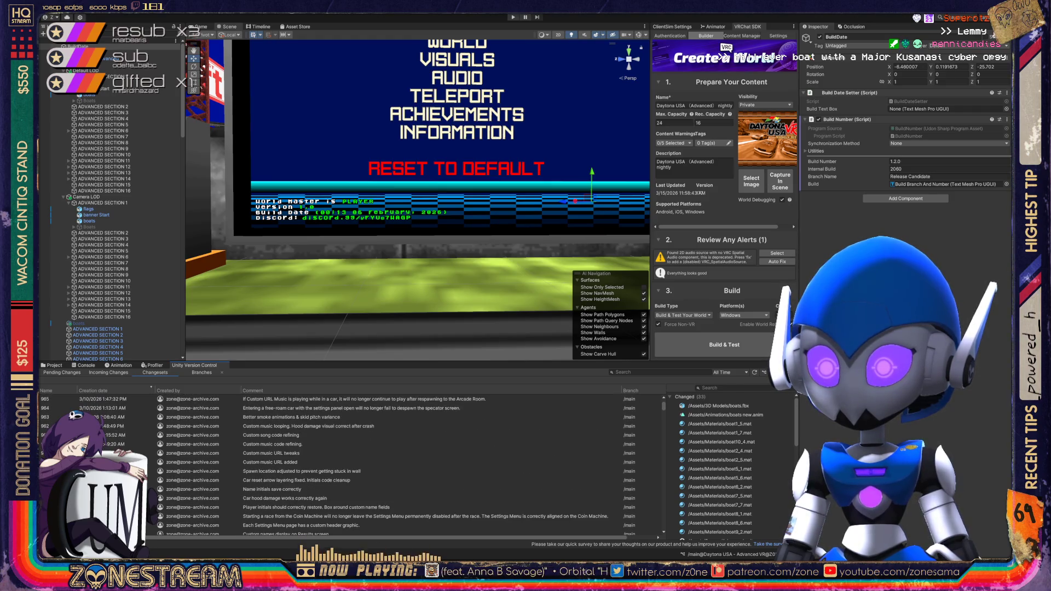
scroll(350, 464, "up", 1)
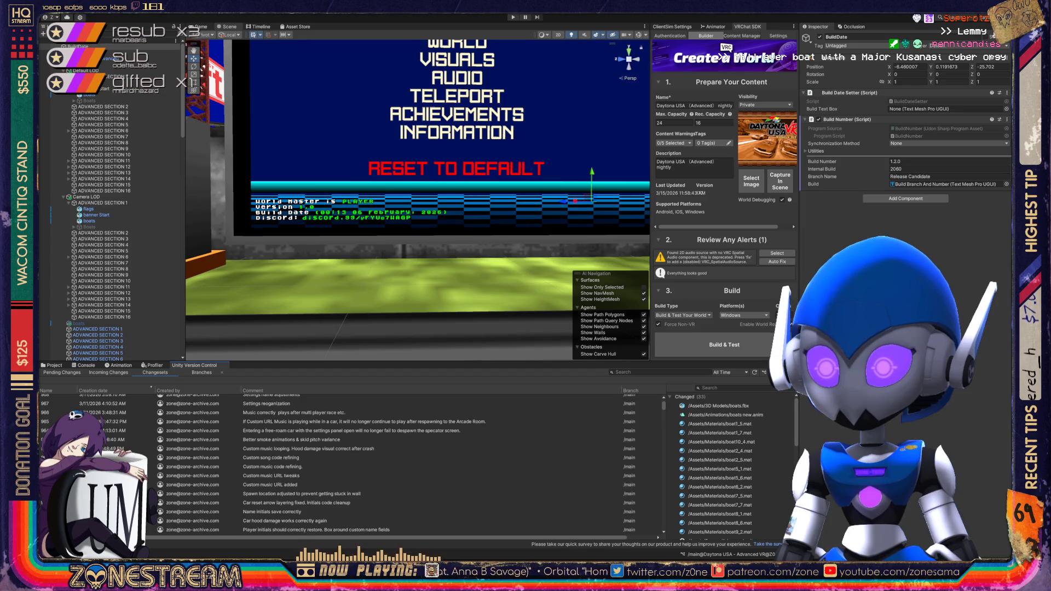
scroll(350, 464, "up", 1)
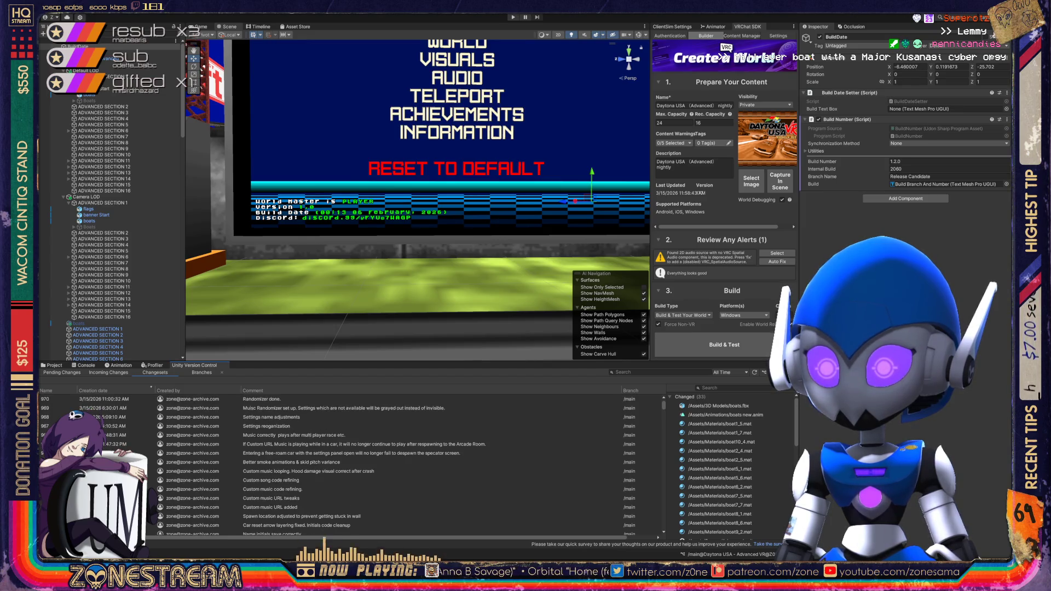
scroll(350, 464, "up", 1)
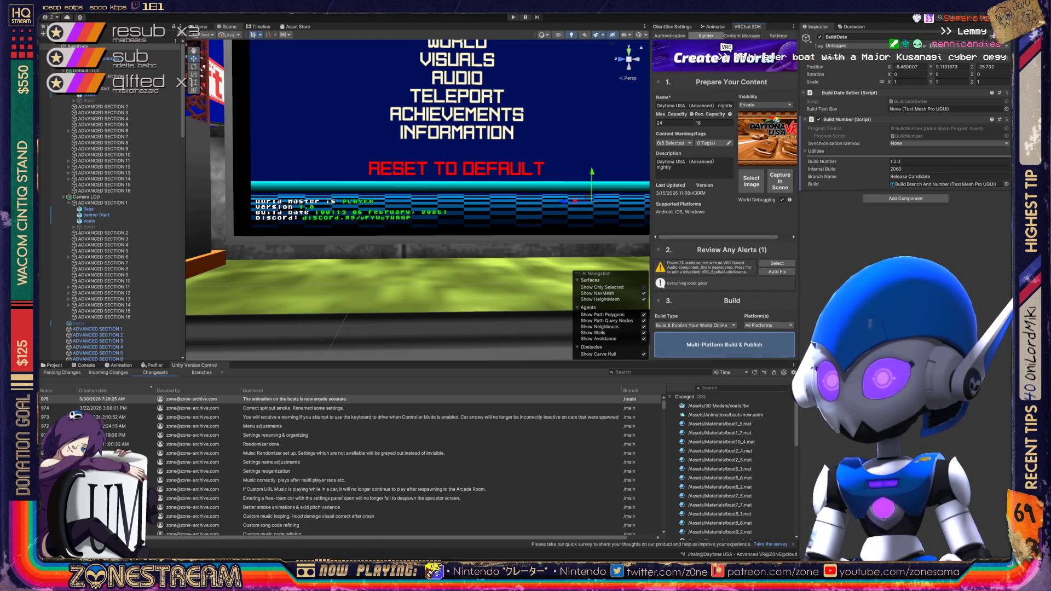
- Start the Multi-Platform Build & Publish of the Daytona USA world to all platforms
left_click(724, 345)
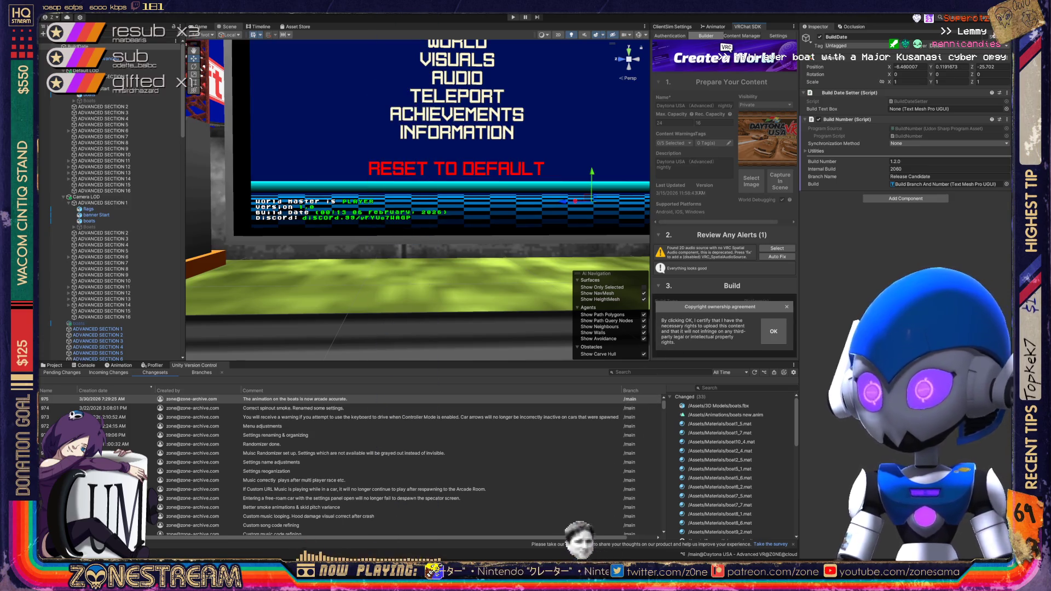
- Accept the copyright ownership agreement for the Daytona USA world
left_click(774, 331)
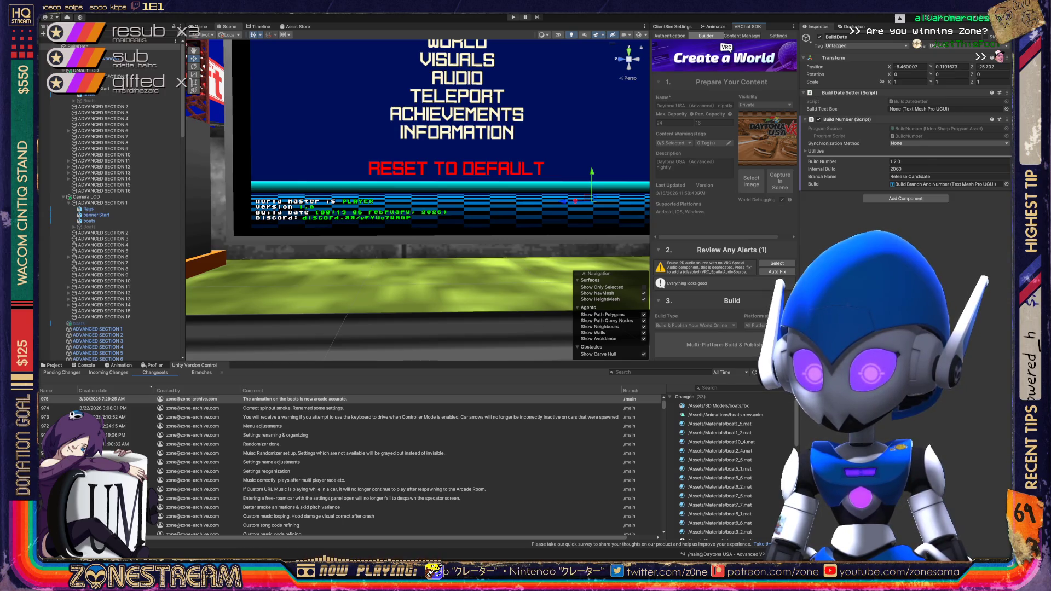
- Launch Multi-Platform Build & Publish again and let the world build run
left_click(712, 345)
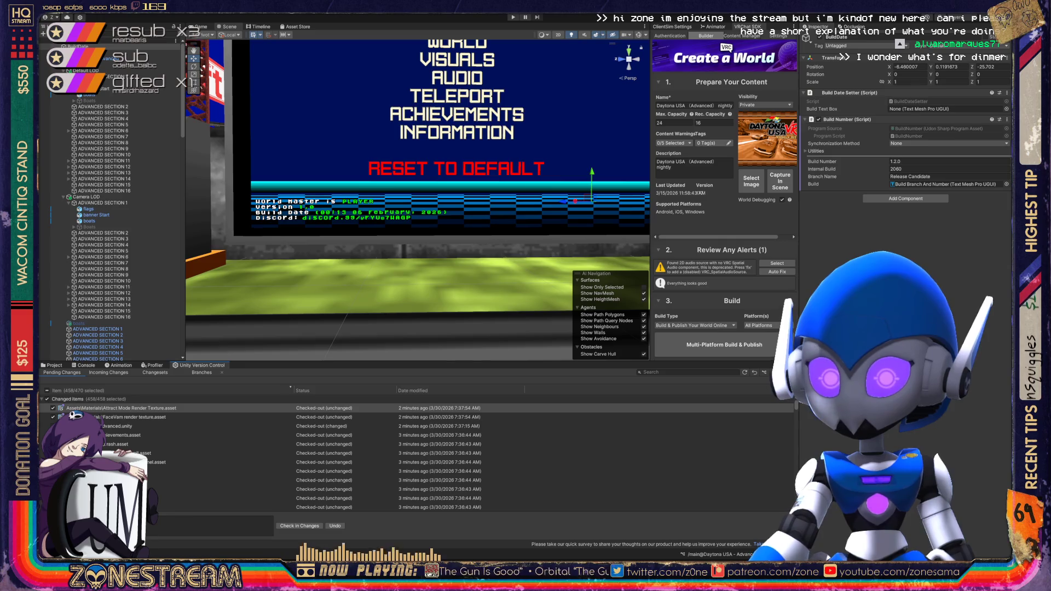
- Show the Console errors, read the compile error's stack trace, and inspect Daytona_USA_Advanced's components
key("ctrl+shift+c")
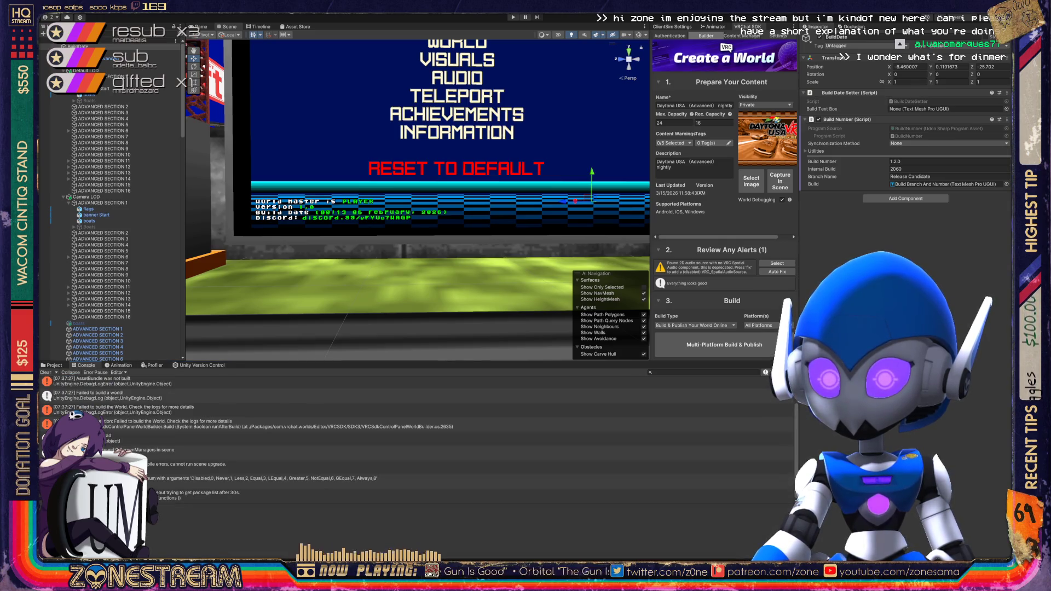
left_click(384, 467)
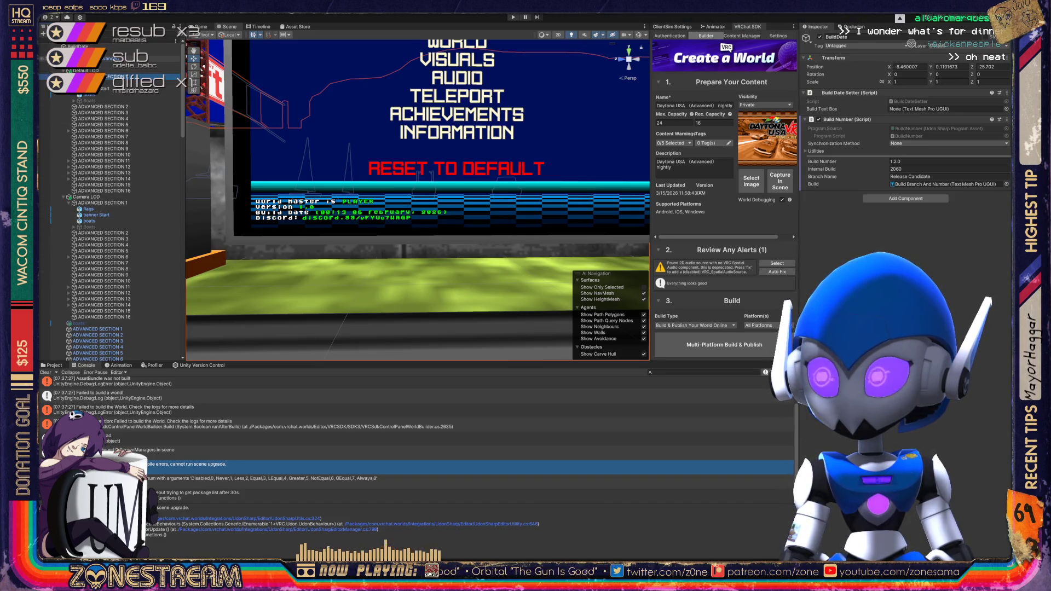
left_click(110, 59)
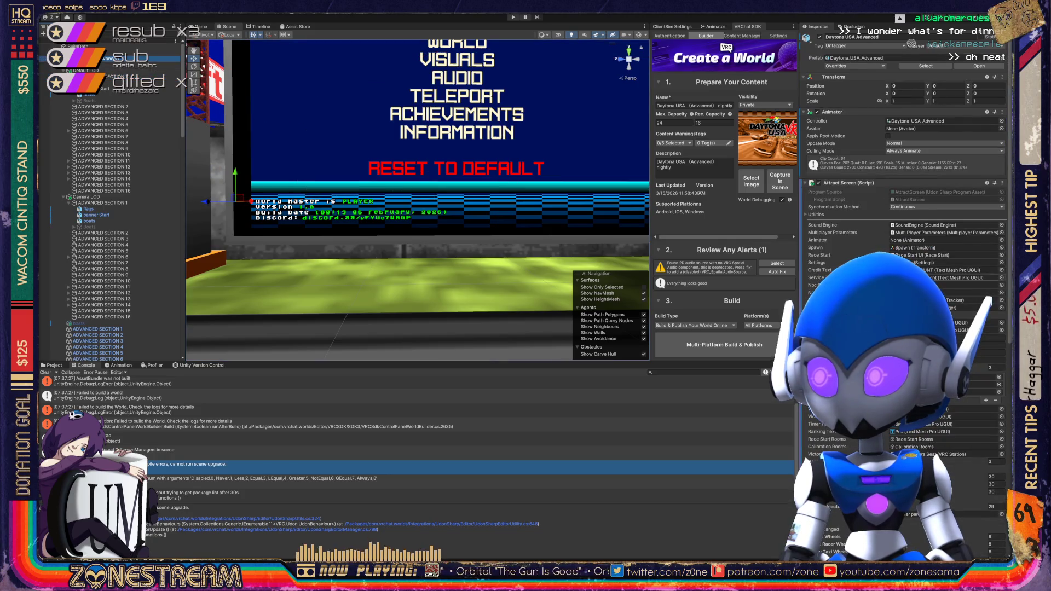
scroll(904, 219, "down", 10)
scroll(903, 219, "down", 8)
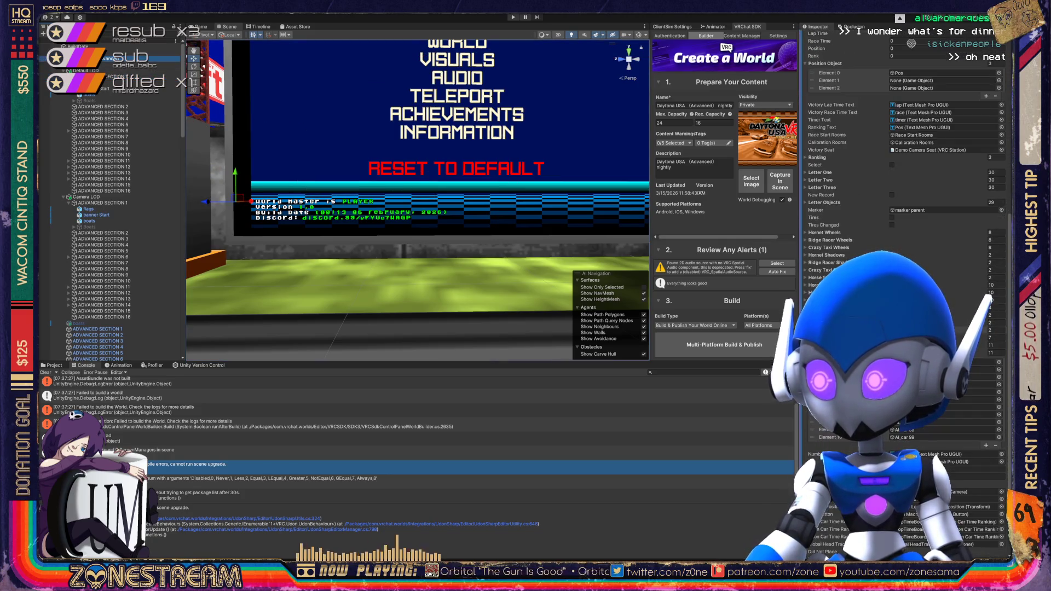
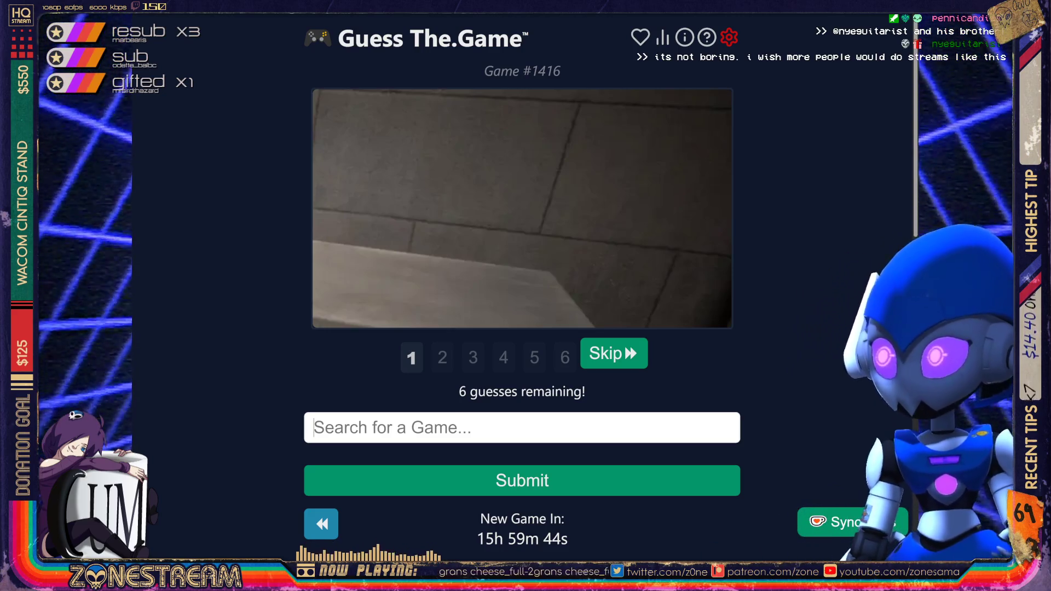
- Guess Portal 2 for Game #1416
type("portal 2")
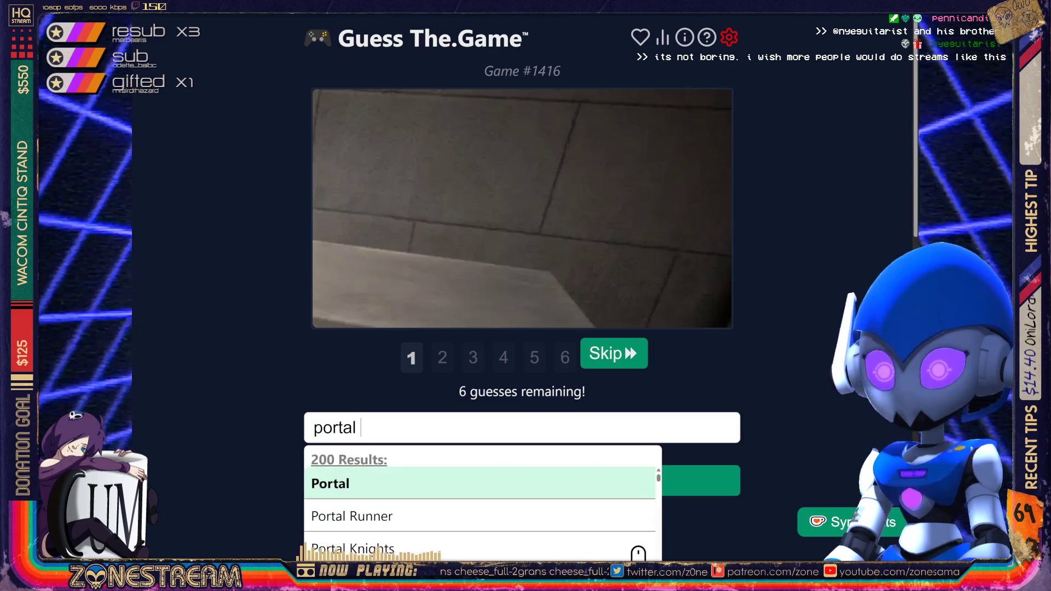
key("Return")
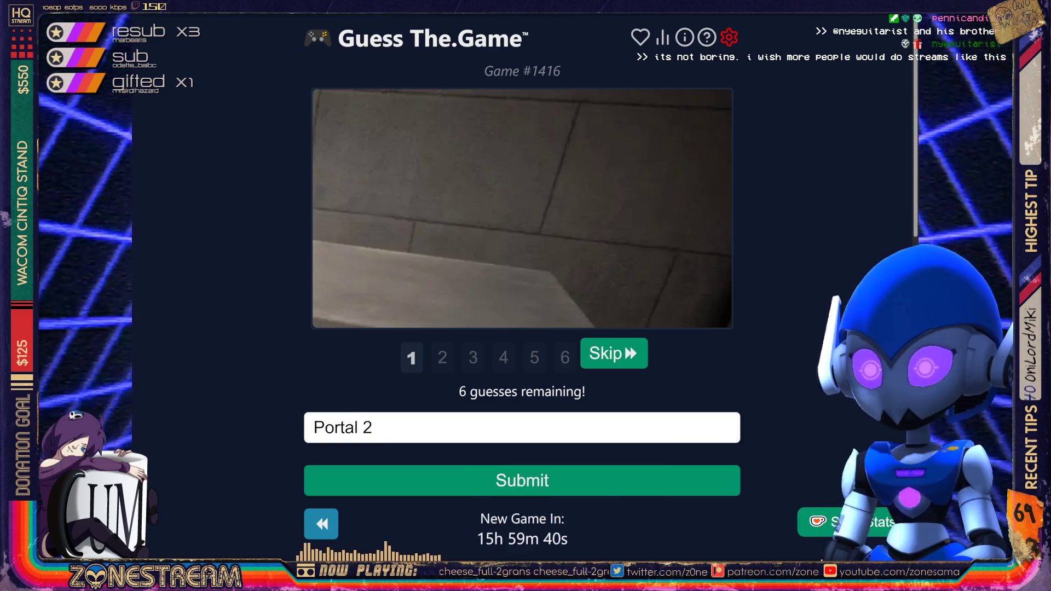
key("Return")
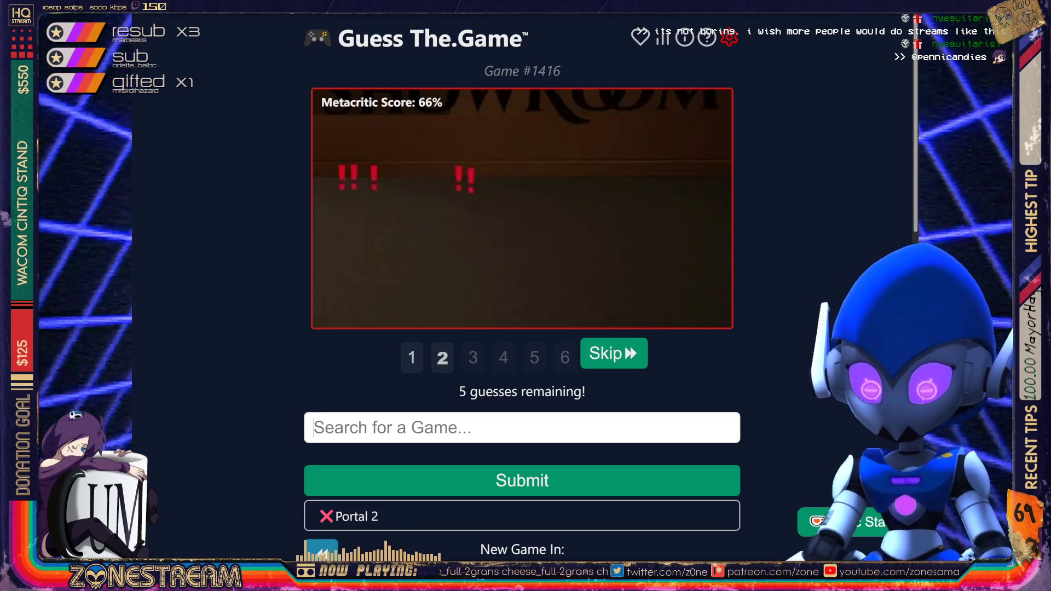
- Guess Metal Gear Solid: Portable Ops Plus, then skip to the next screenshot
type("metal gear")
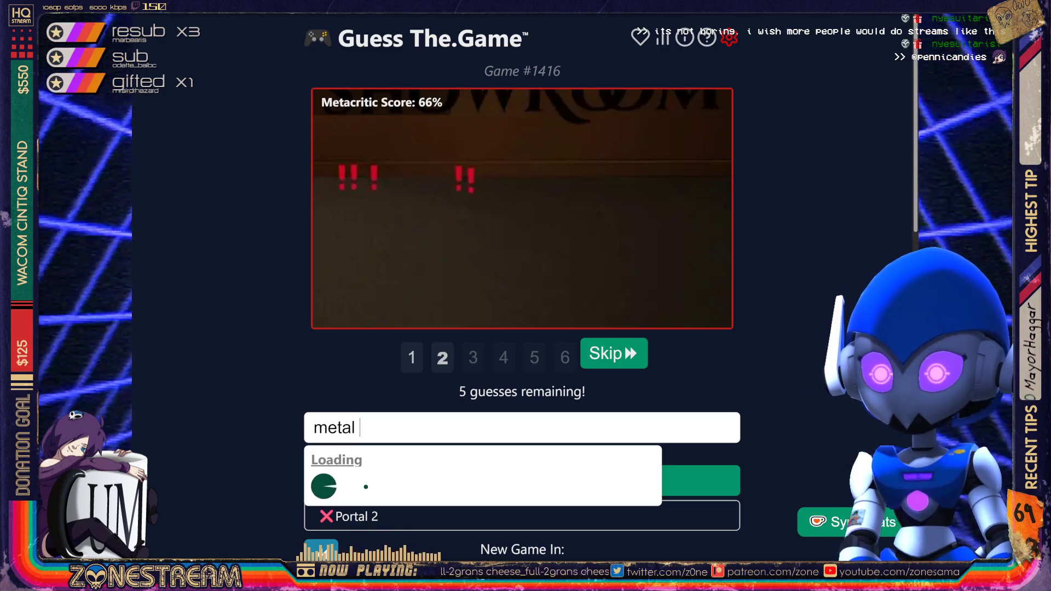
type(" p")
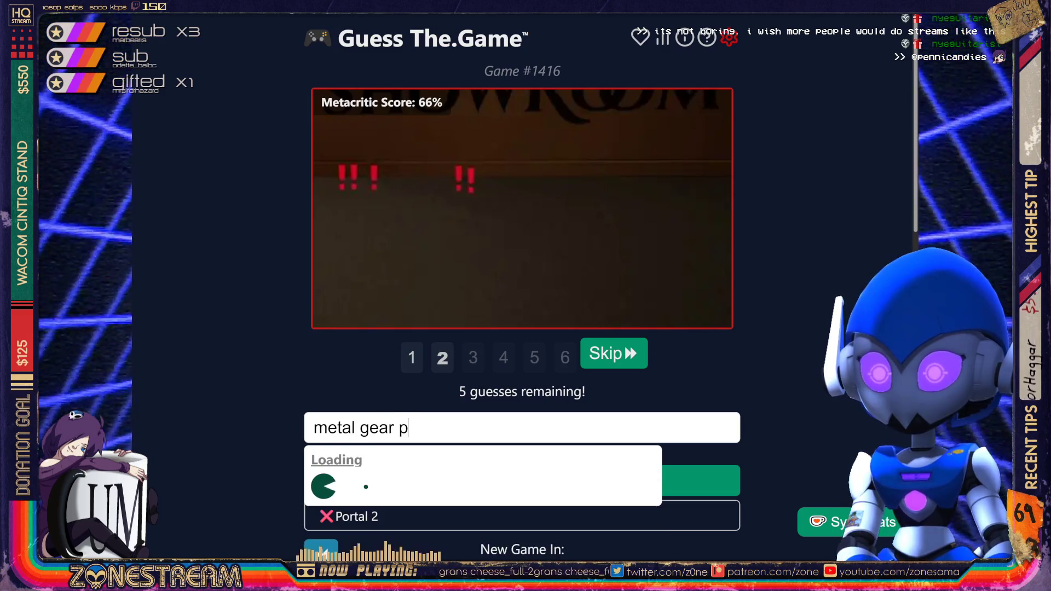
type("ortable po")
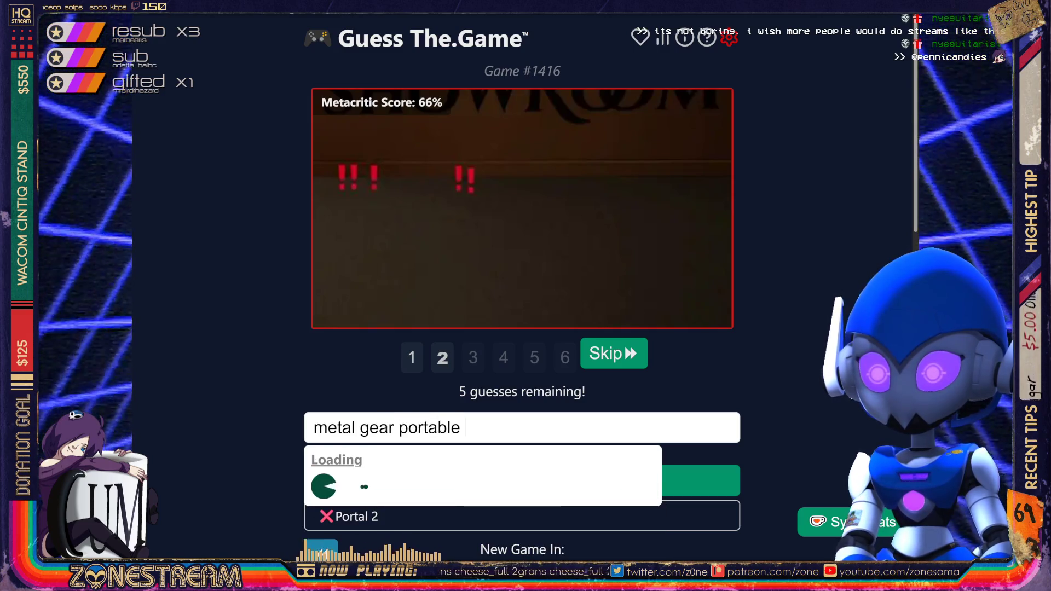
key("BackSpace")
key("BackSpace")
type("ops")
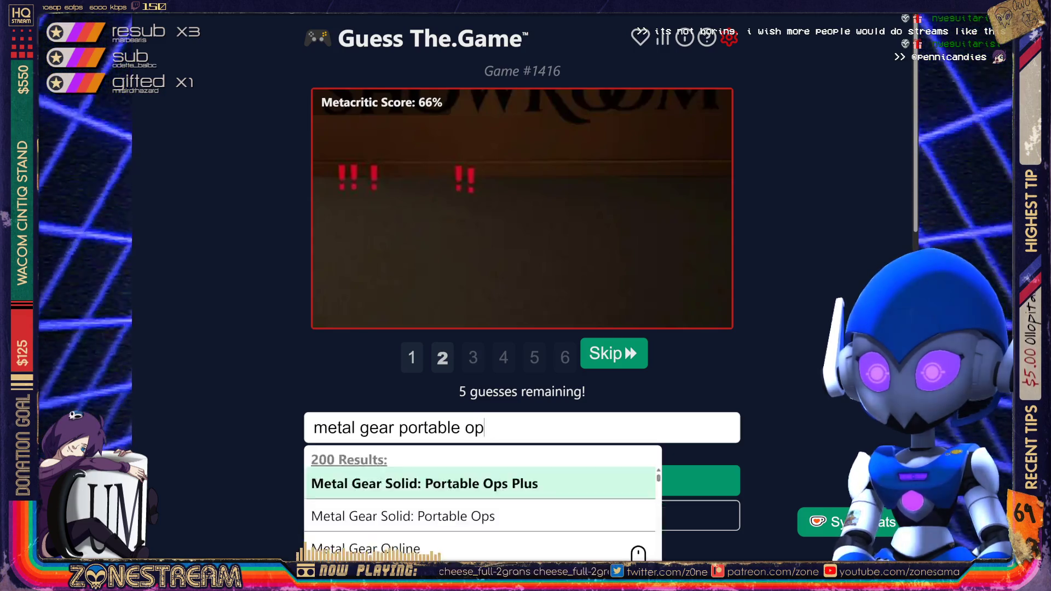
key("Return")
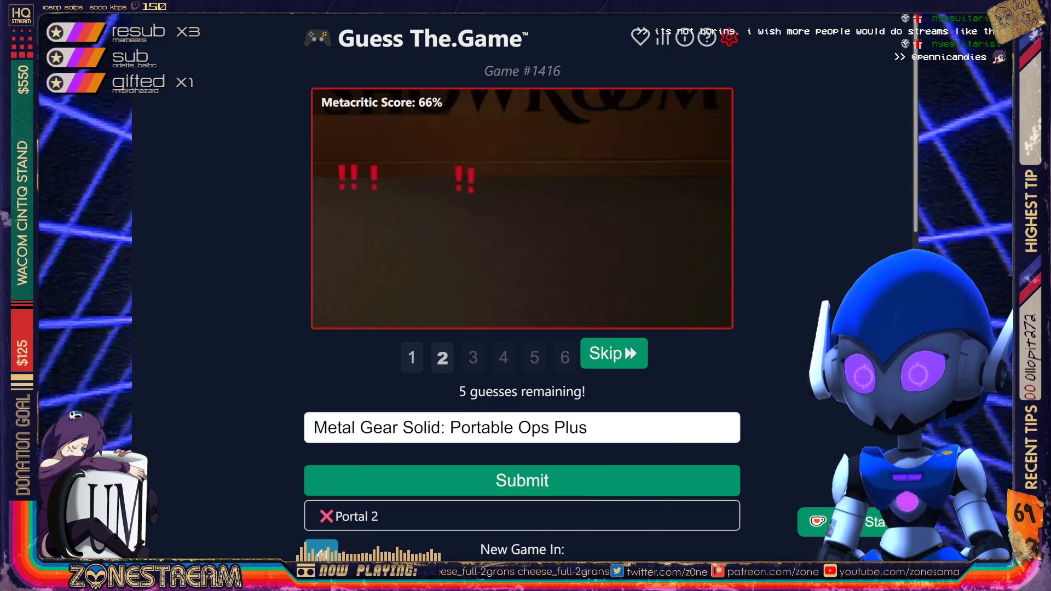
key("Return")
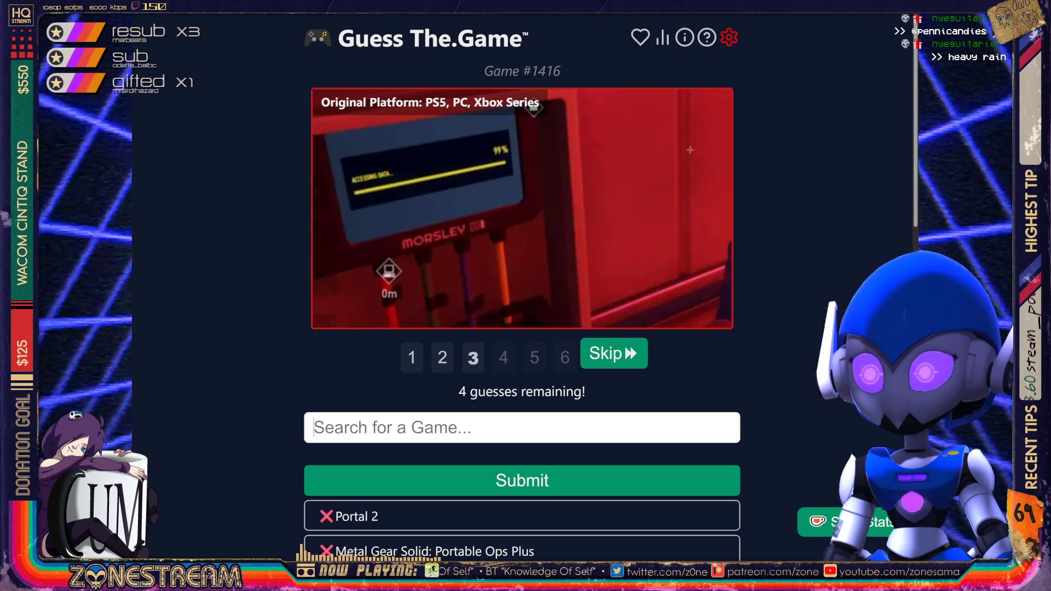
key("Return")
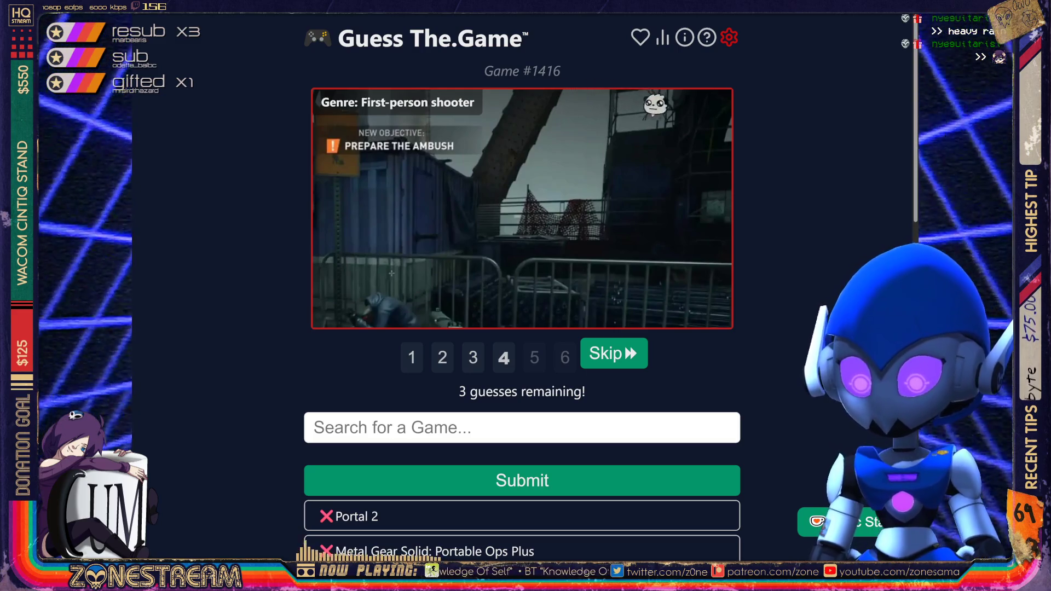
- Skip ahead to the fifth clue and guess Payday 2
left_click(614, 354)
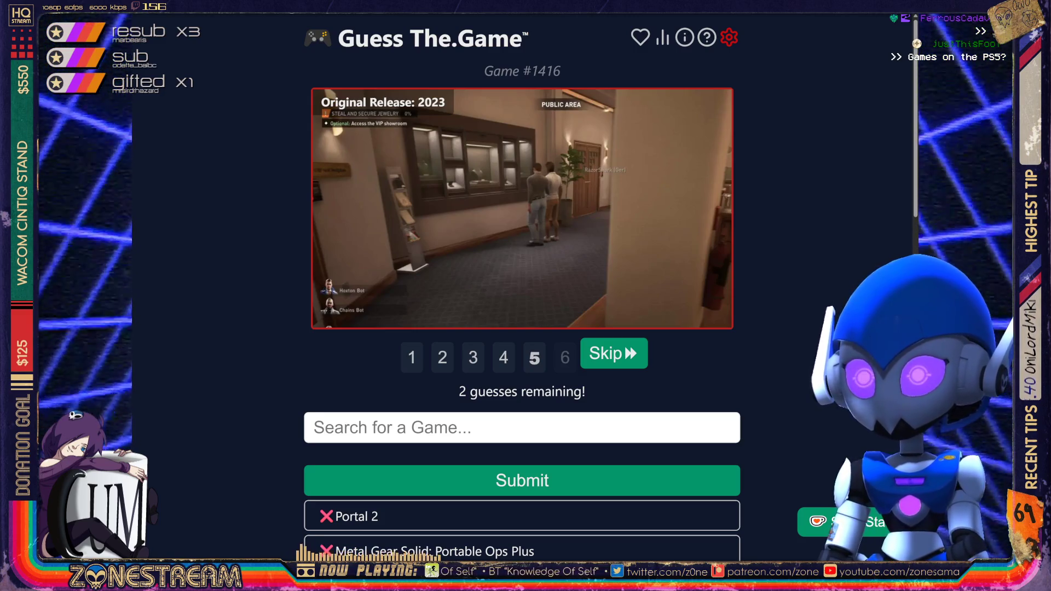
type("d")
key("BackSpace")
type("payd")
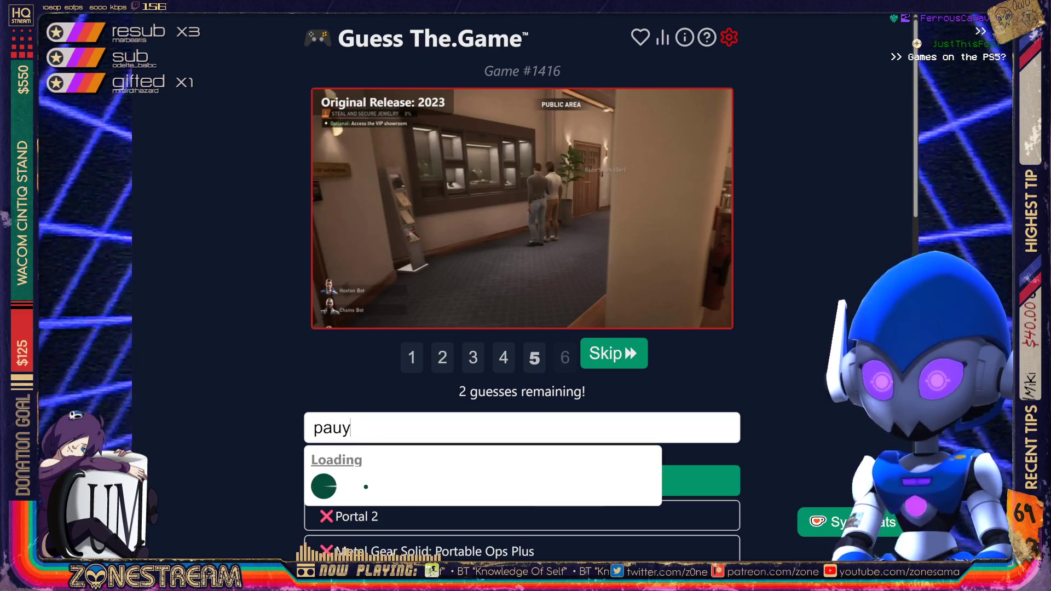
key("BackSpace")
key("BackSpace")
type("yday 2")
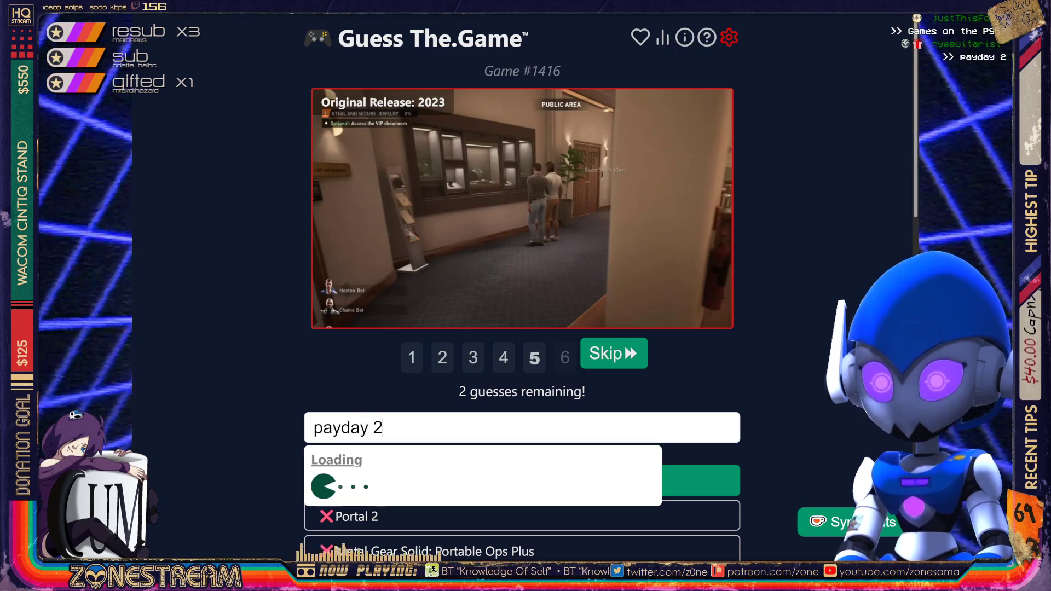
key("Return")
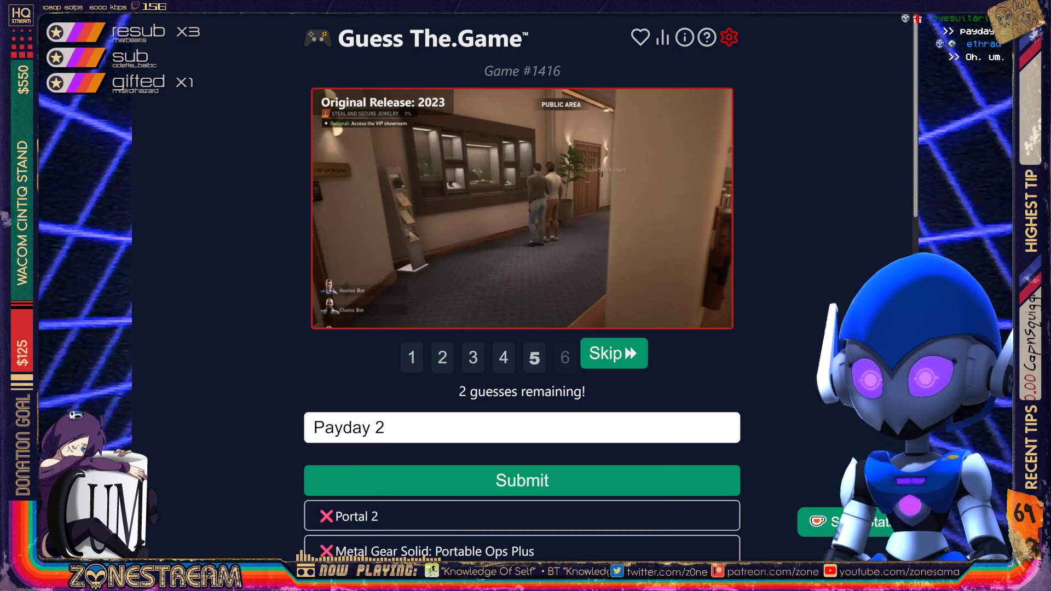
key("Return")
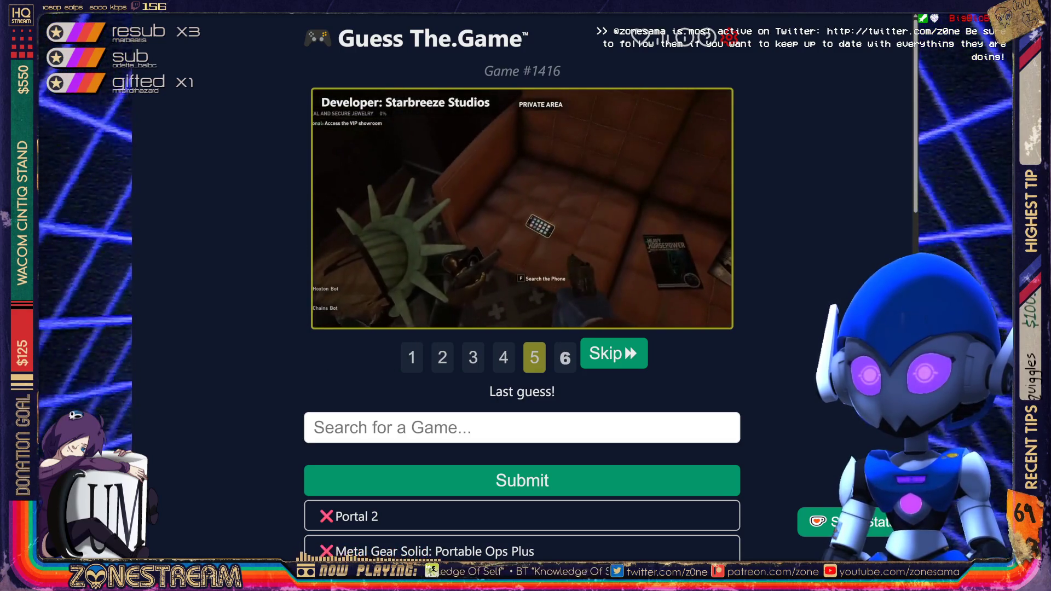
- Search 'Payday' and submit Payday 3 as the final, correct guess
type("Payday")
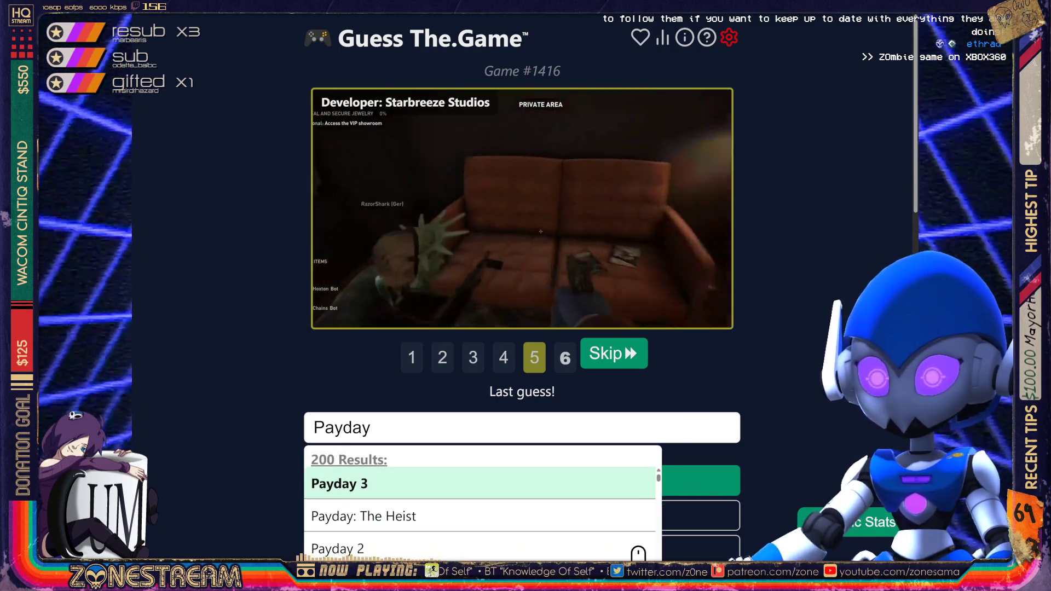
scroll(635, 520, "down", 2)
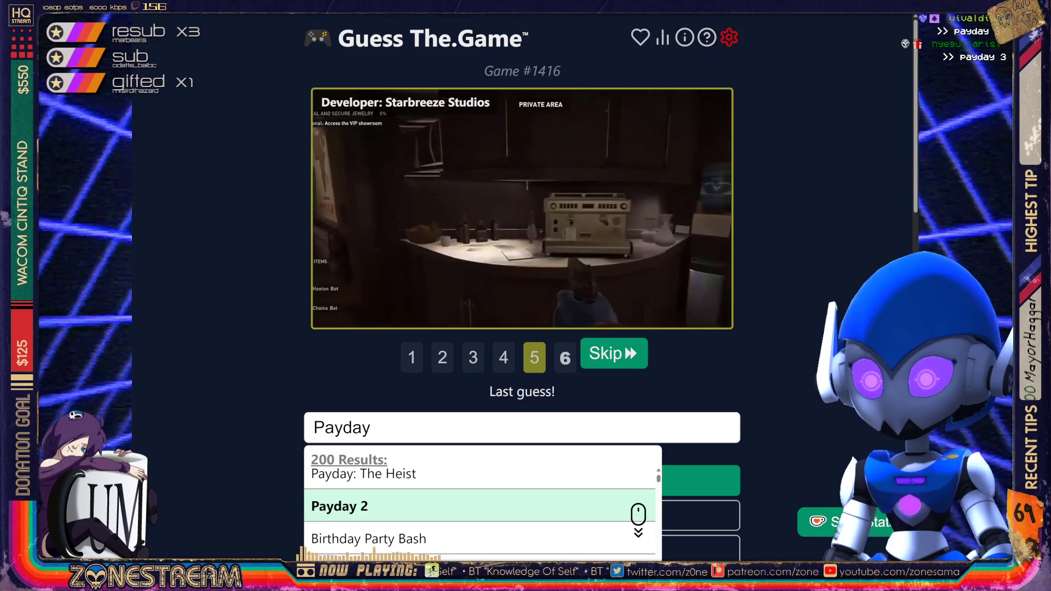
scroll(635, 514, "down", 2)
scroll(635, 515, "up", 3)
key("Up")
key("Up")
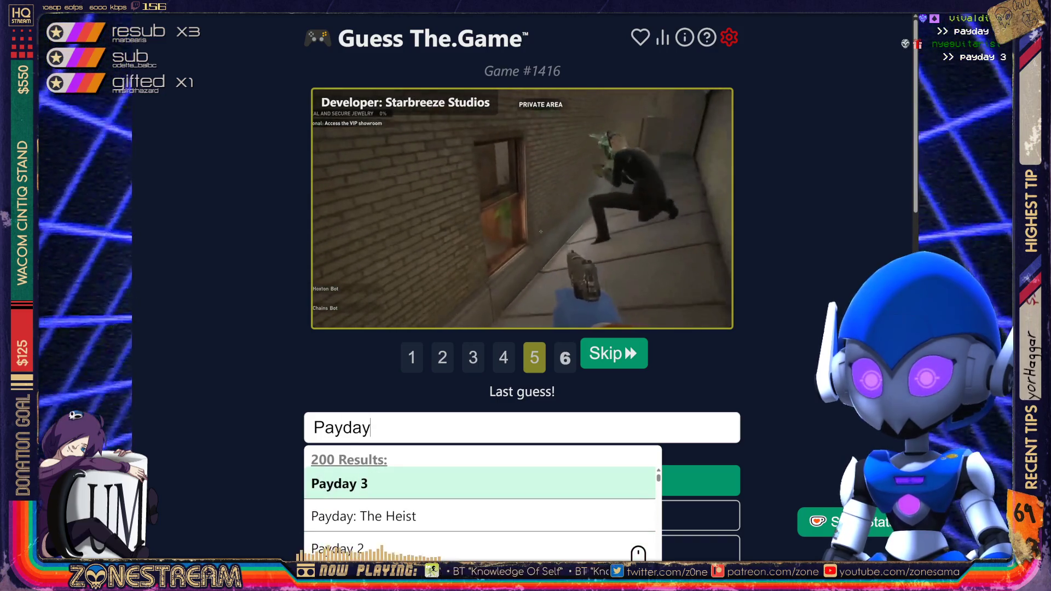
key("Return")
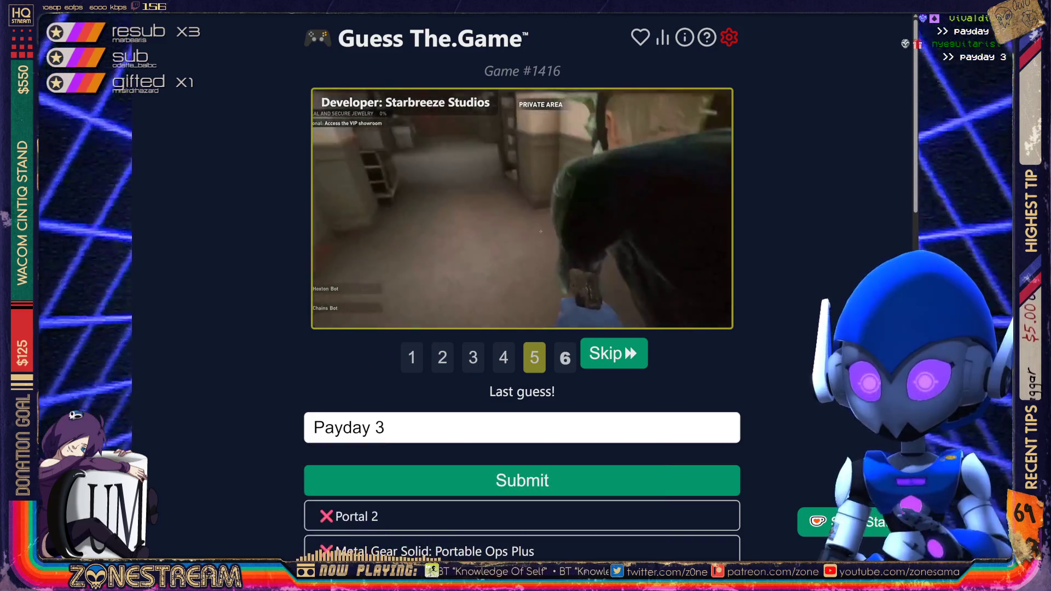
key("Return")
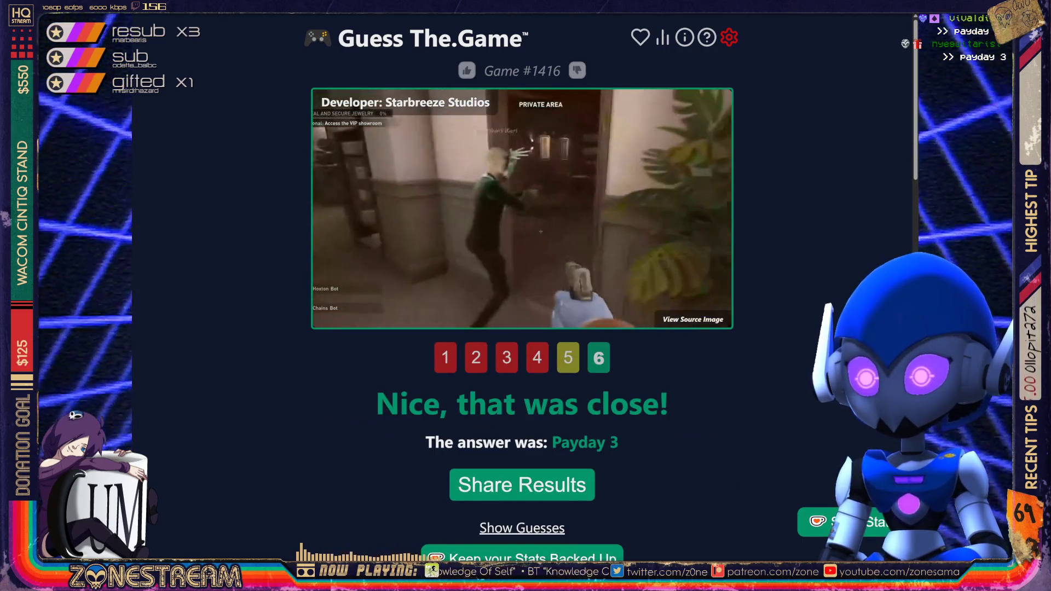
- Scroll the results page and go back to Game #1415 from Sun Mar 29 2026
scroll(522, 295, "down", 8)
scroll(523, 296, "down", 15)
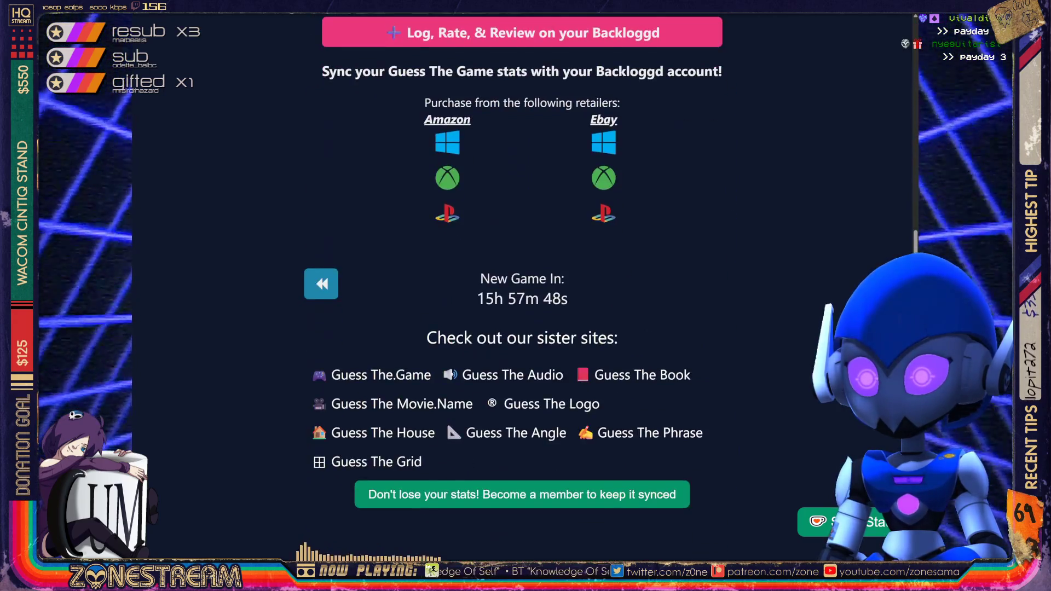
scroll(523, 295, "up", 7)
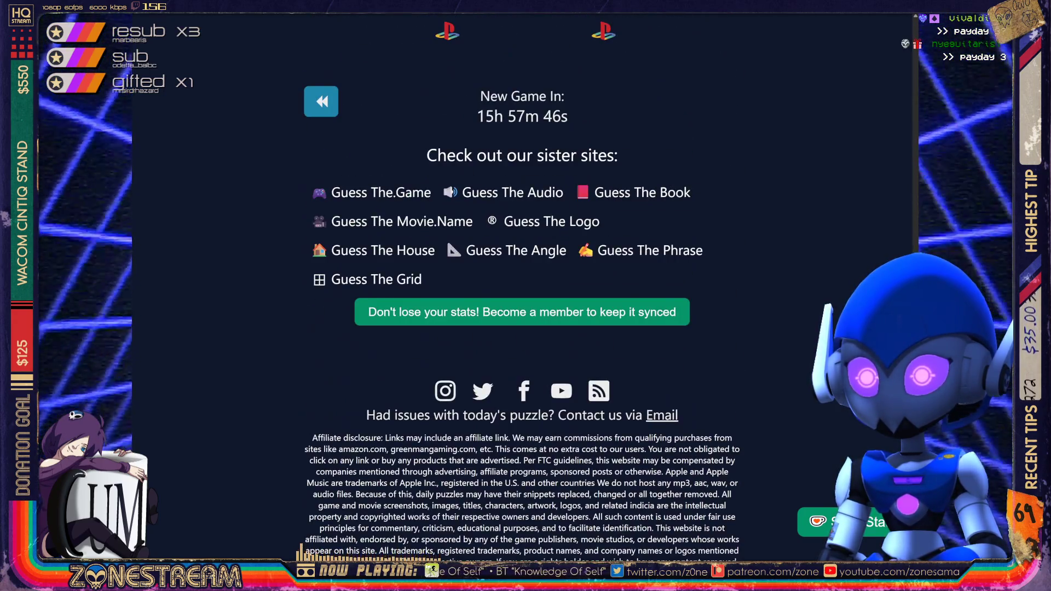
scroll(522, 296, "down", 3)
scroll(522, 295, "up", 7)
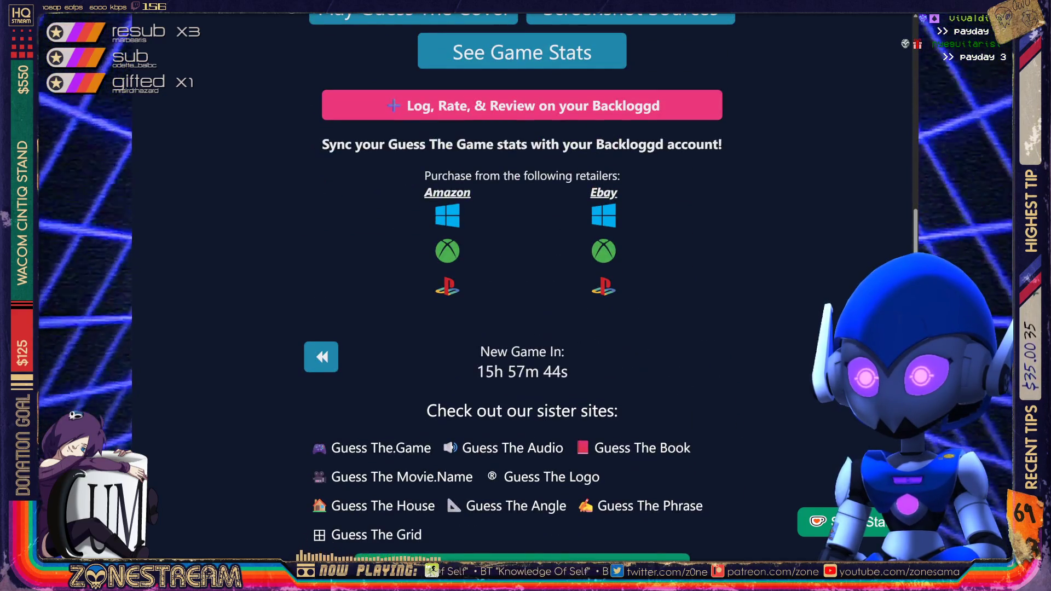
left_click(321, 357)
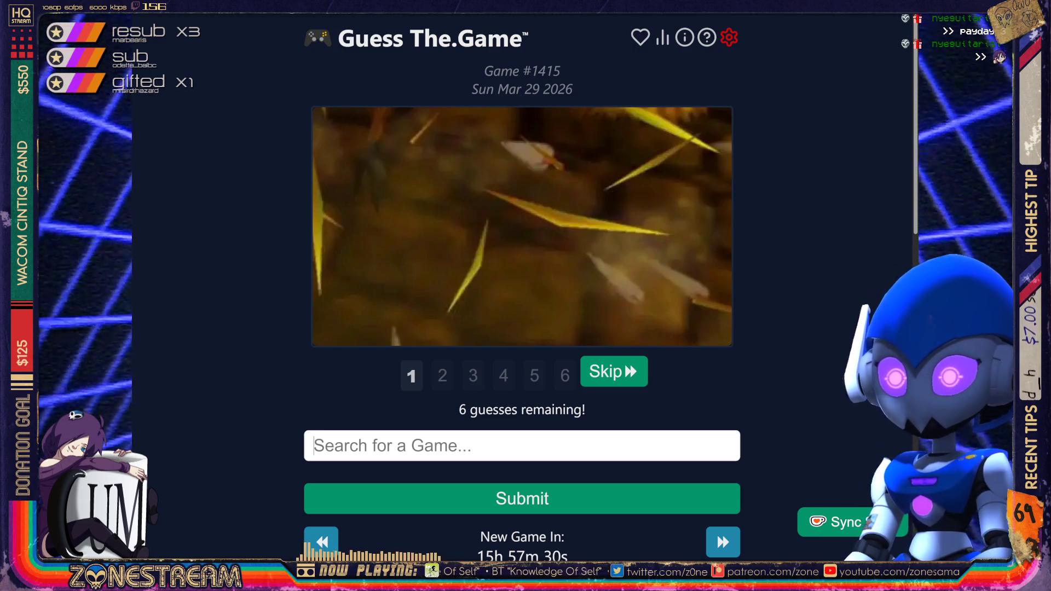
- Guess The Legend of Zelda: Ocarina of Time for Game #1415
type("the lege")
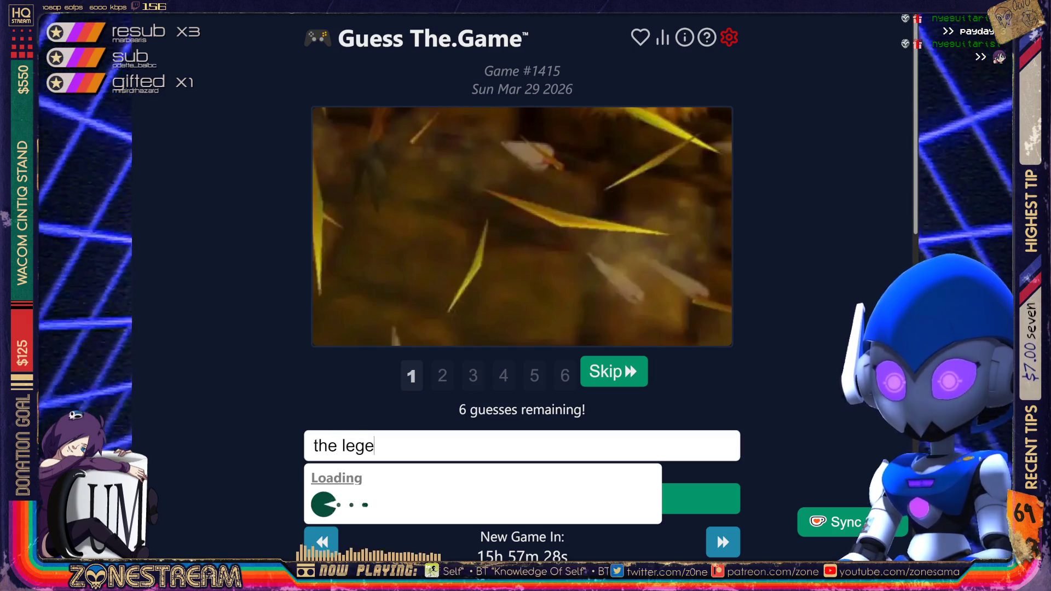
type("nd of z")
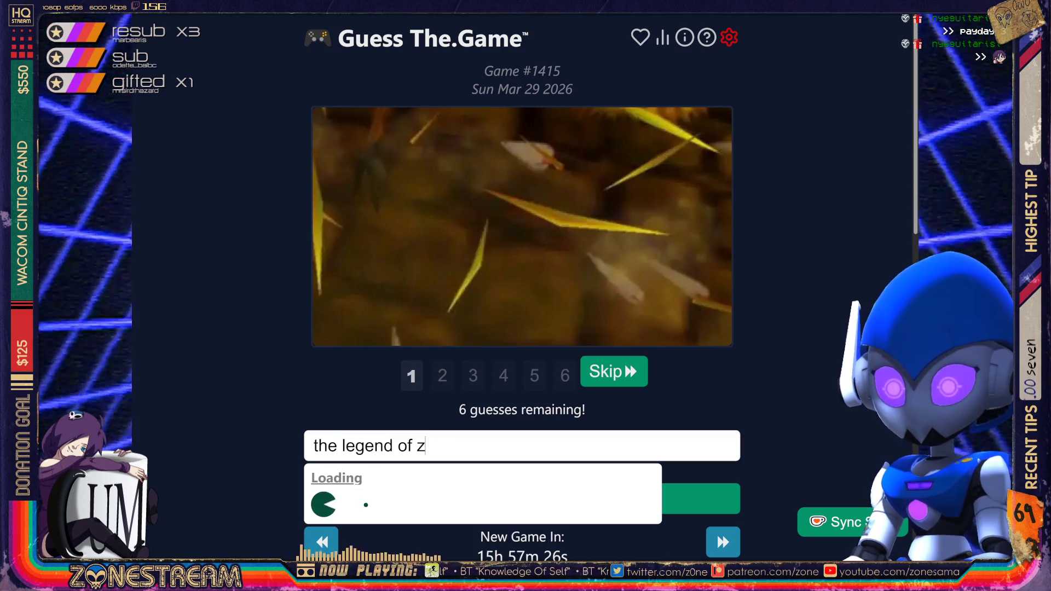
type("elda oca")
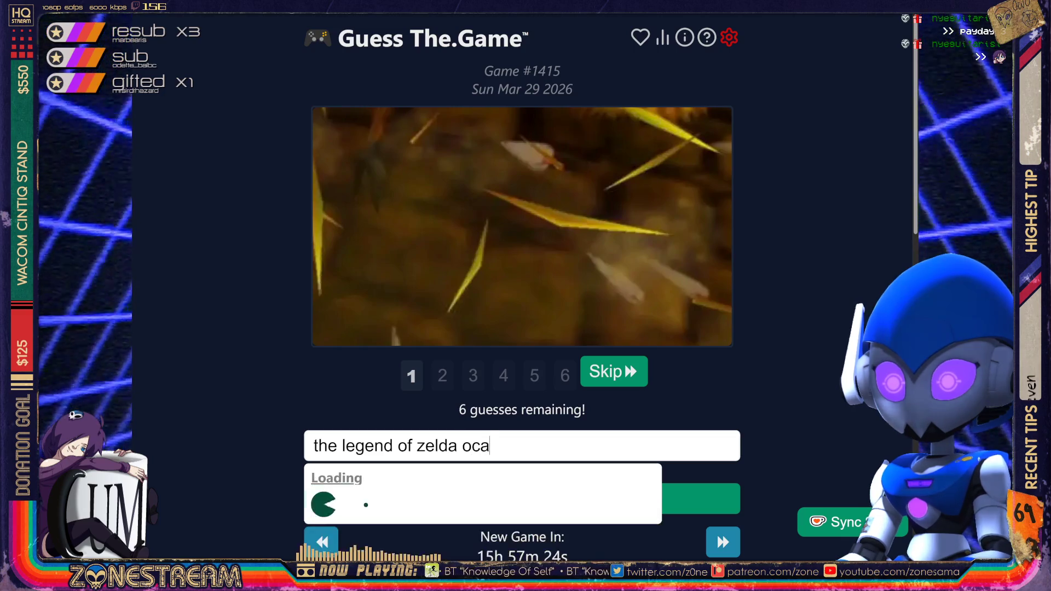
key("Return")
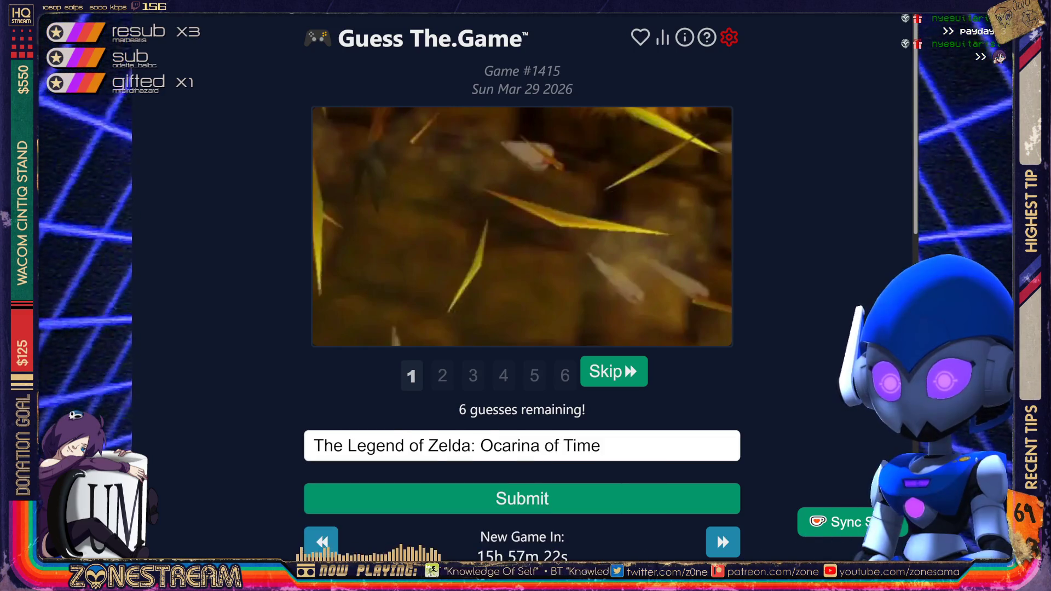
key("Return")
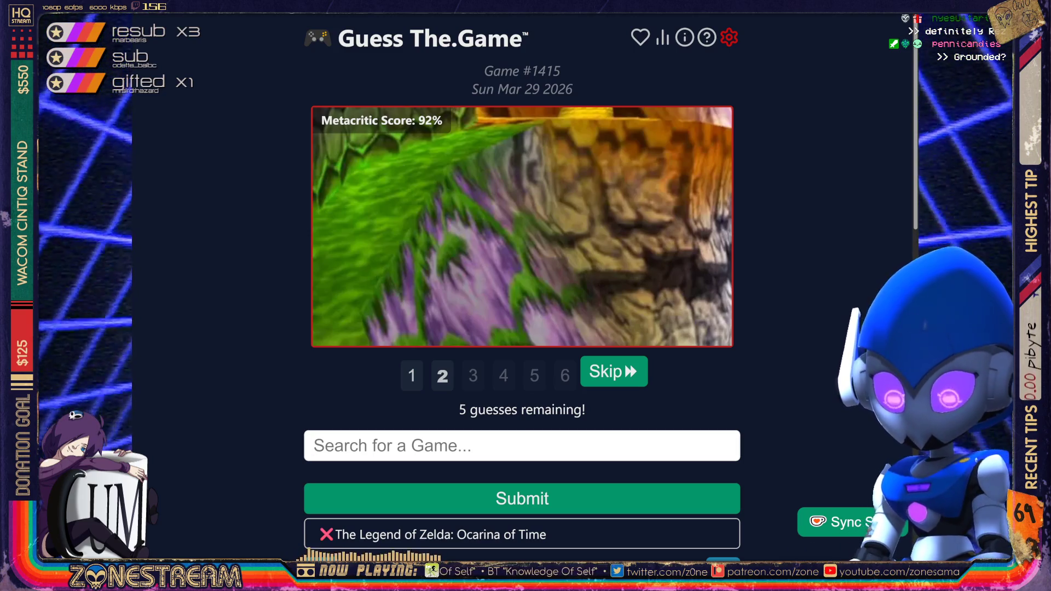
- Submit Conker's Bad Fur Day as the second guess
type("conc")
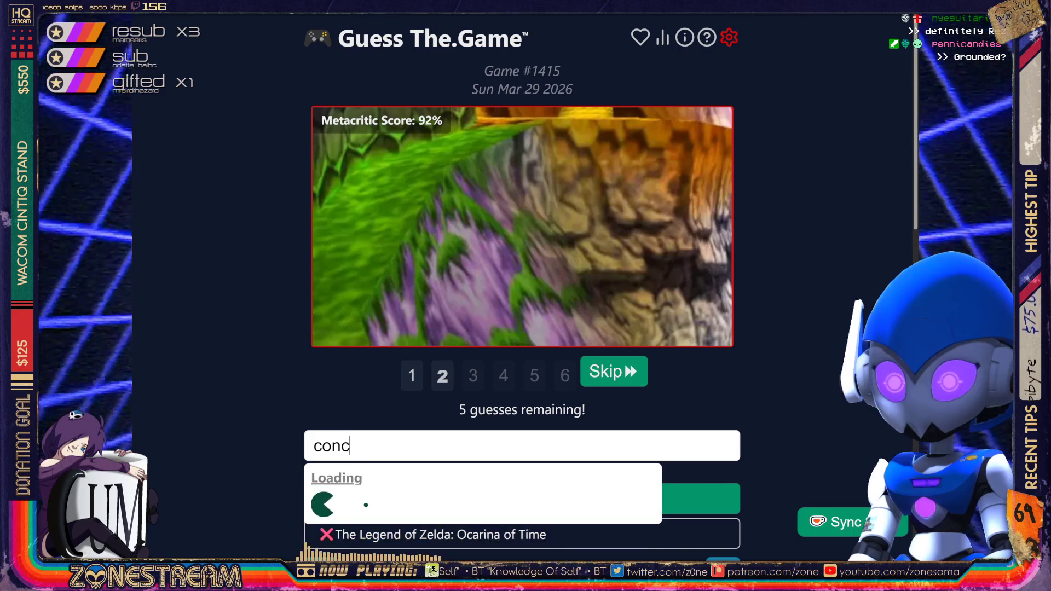
key("BackSpace")
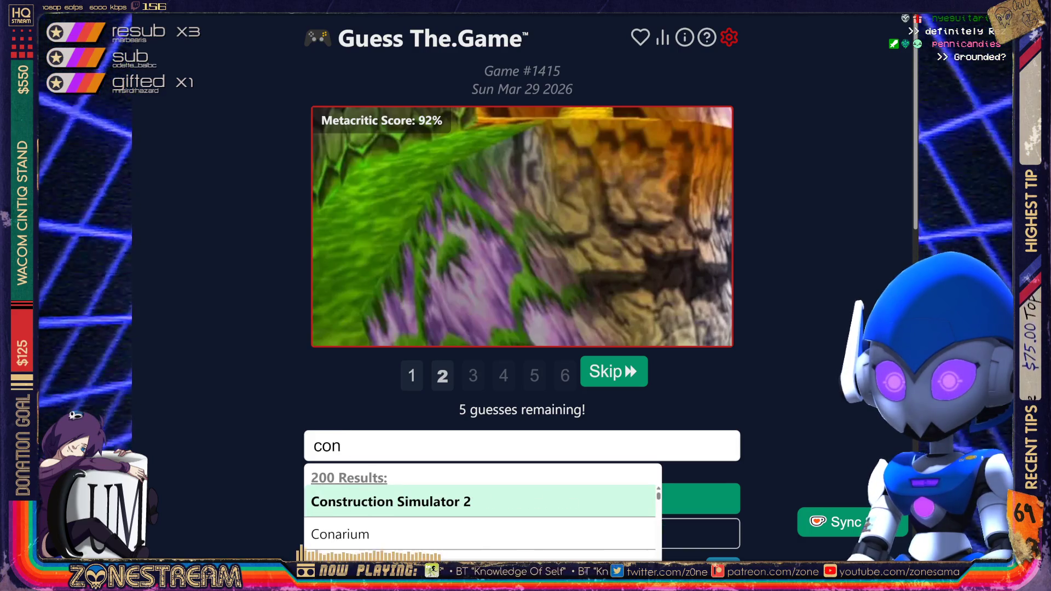
type("ker")
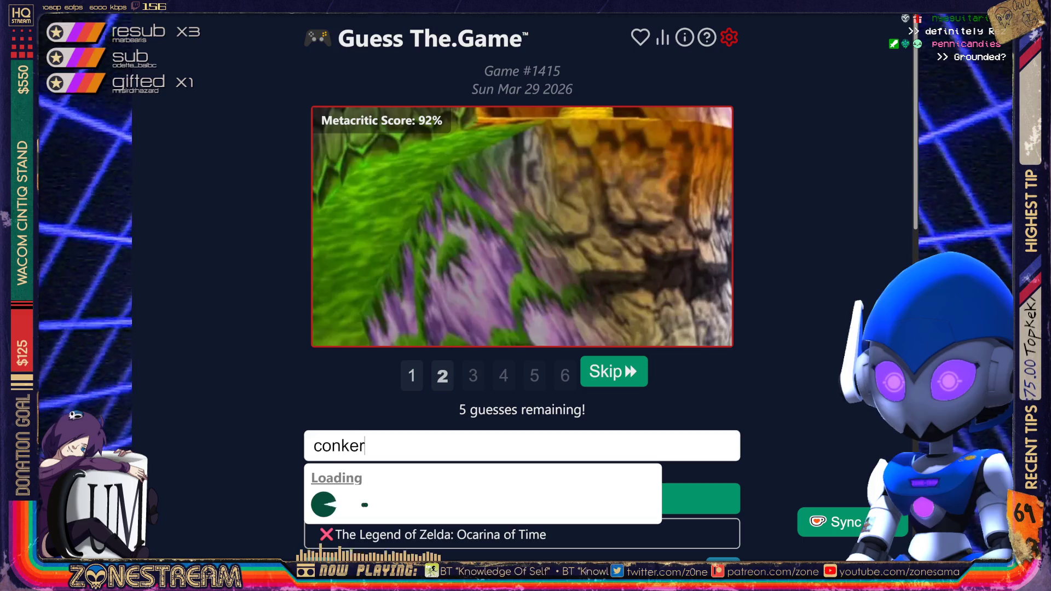
type("'")
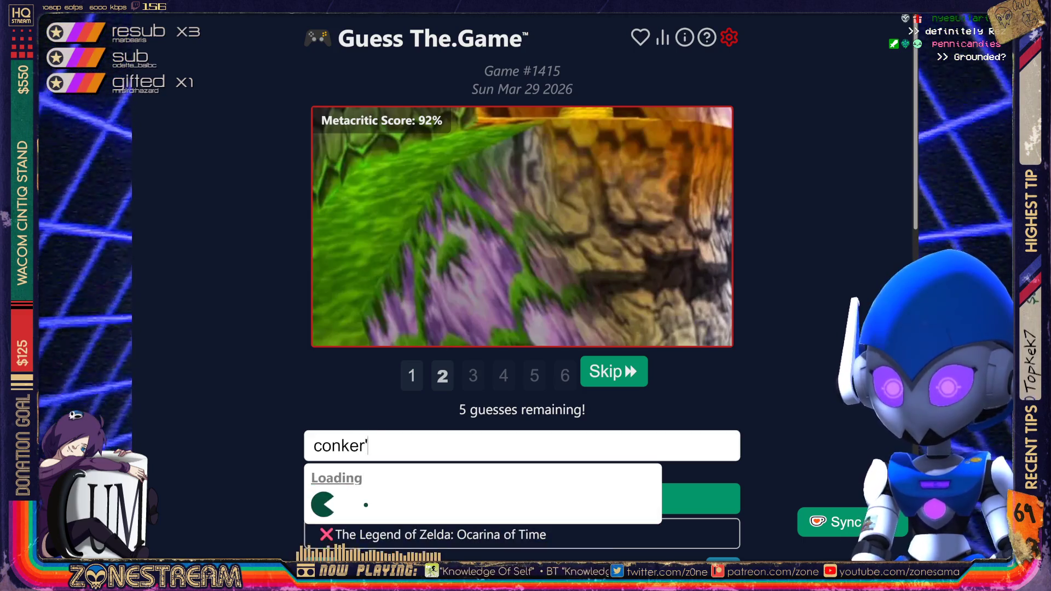
type("s bad")
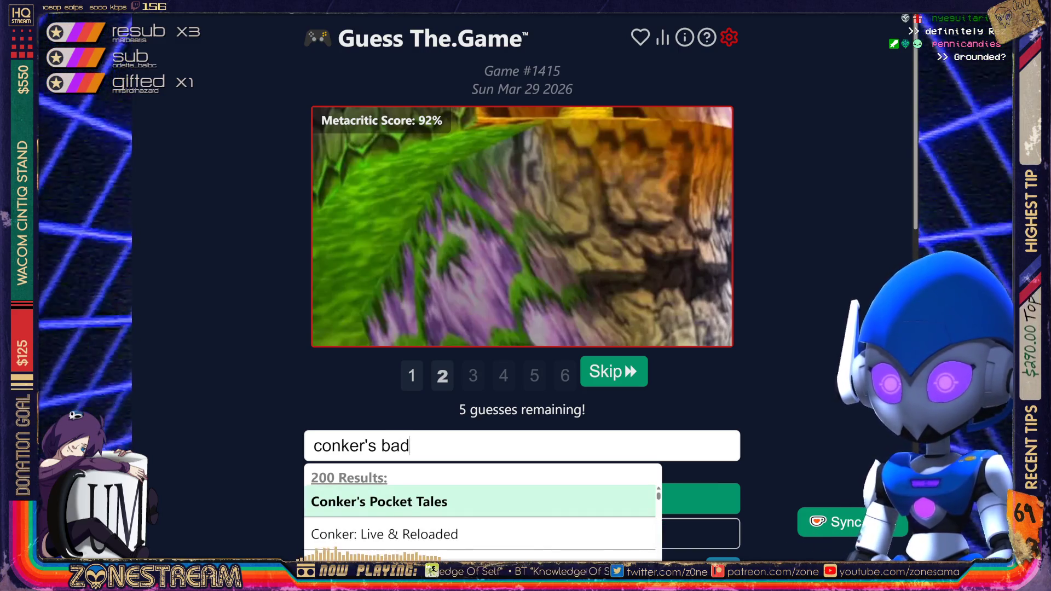
type(" fur day")
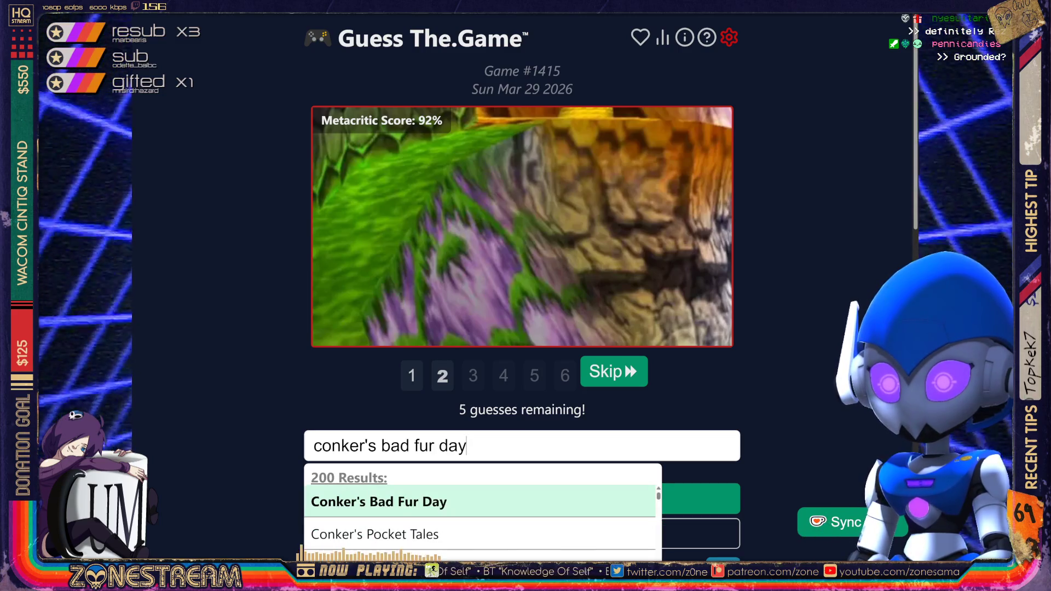
key("Return")
key("Return")
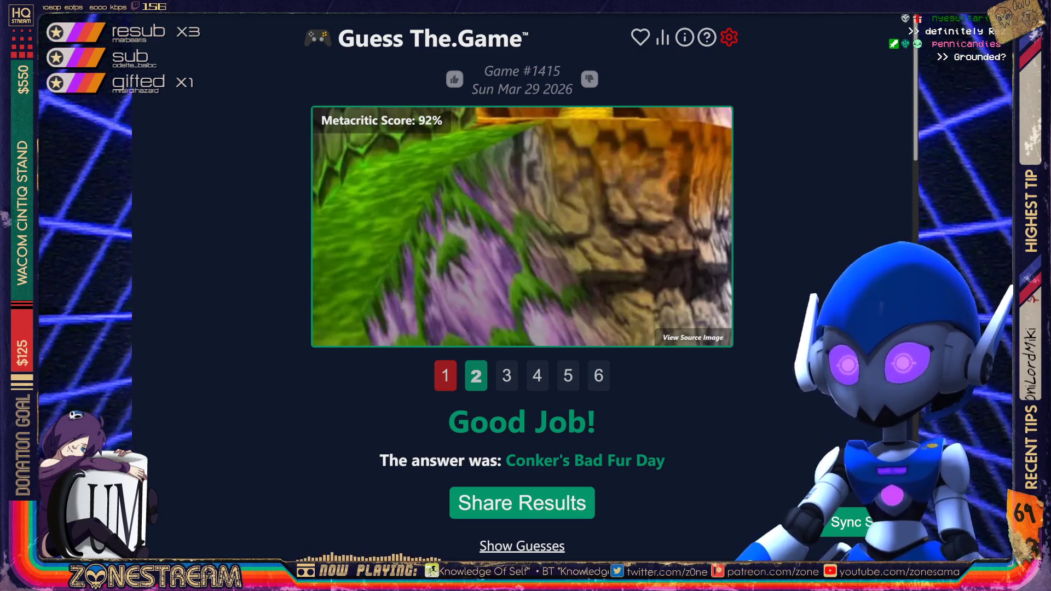
- Scroll past the answer and load Game #1414 from Sat Mar 28 2026
scroll(523, 274, "down", 7)
scroll(523, 287, "down", 7)
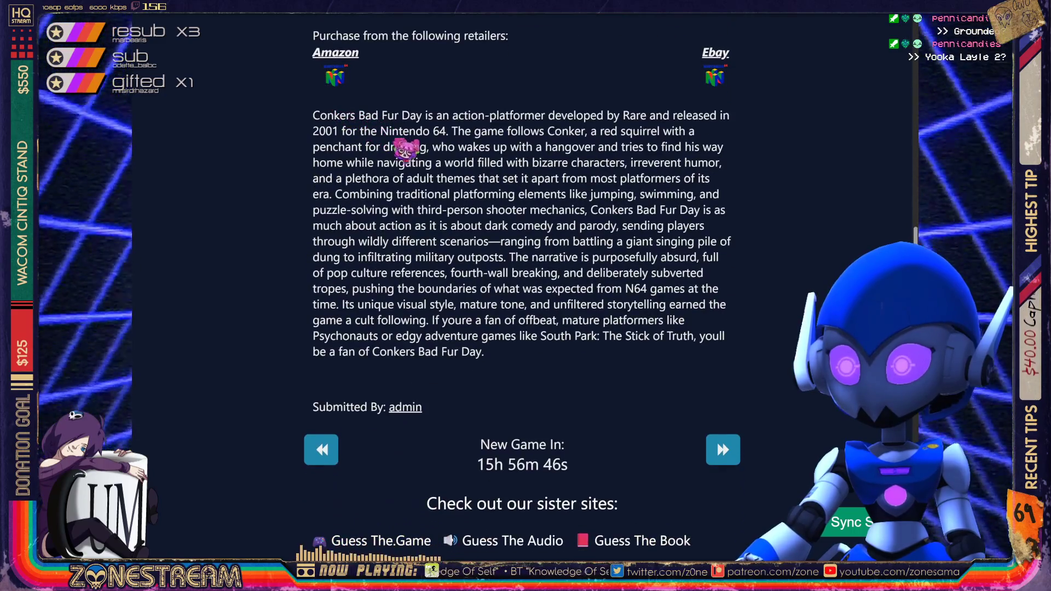
scroll(482, 228, "down", 3)
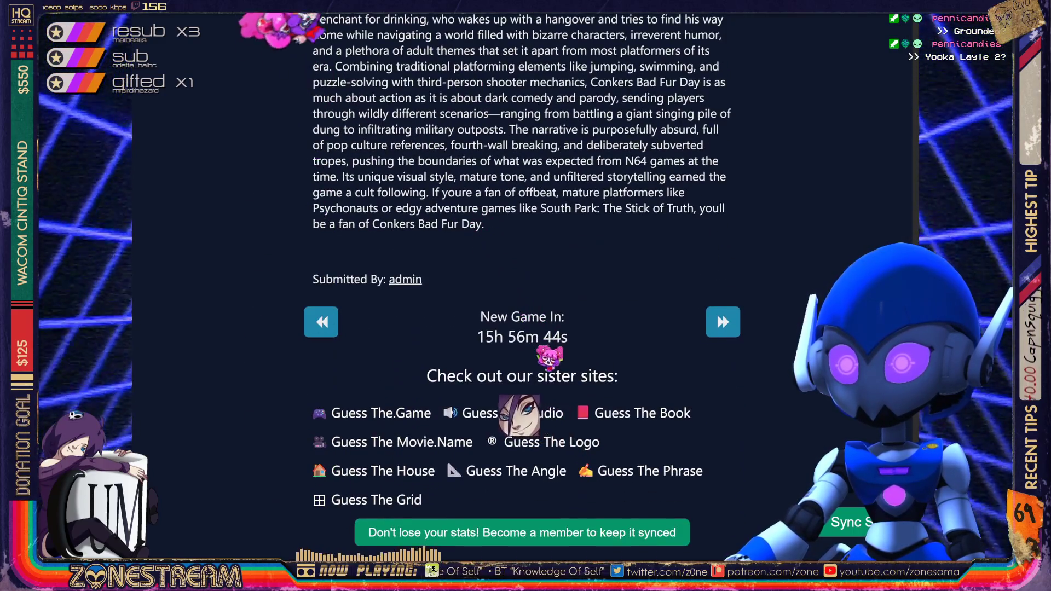
left_click(386, 413)
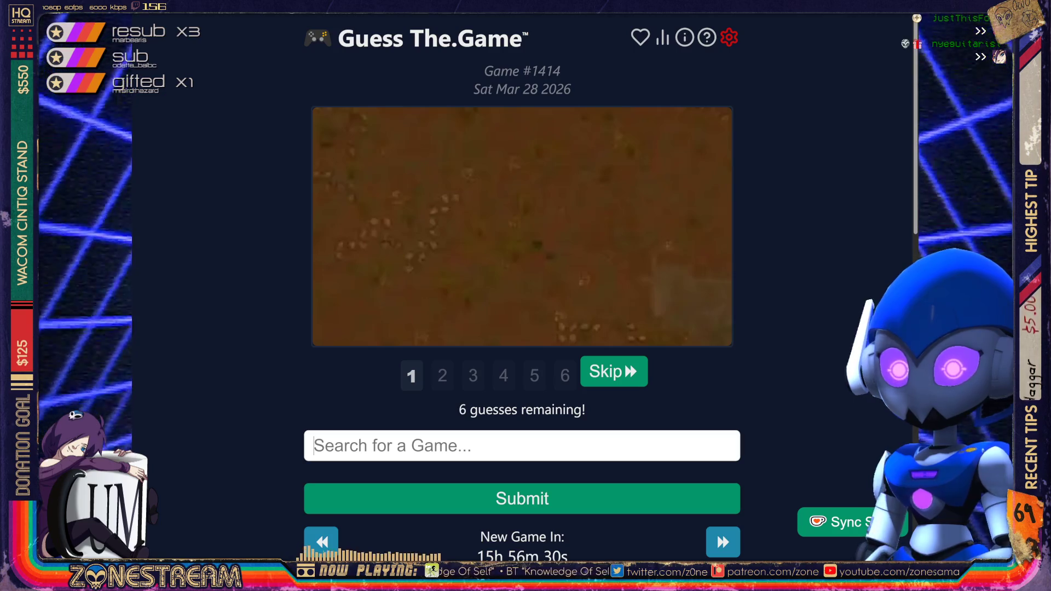
- Guess Command and Conquer, then solve Game #1414 with RimWorld
type("Com")
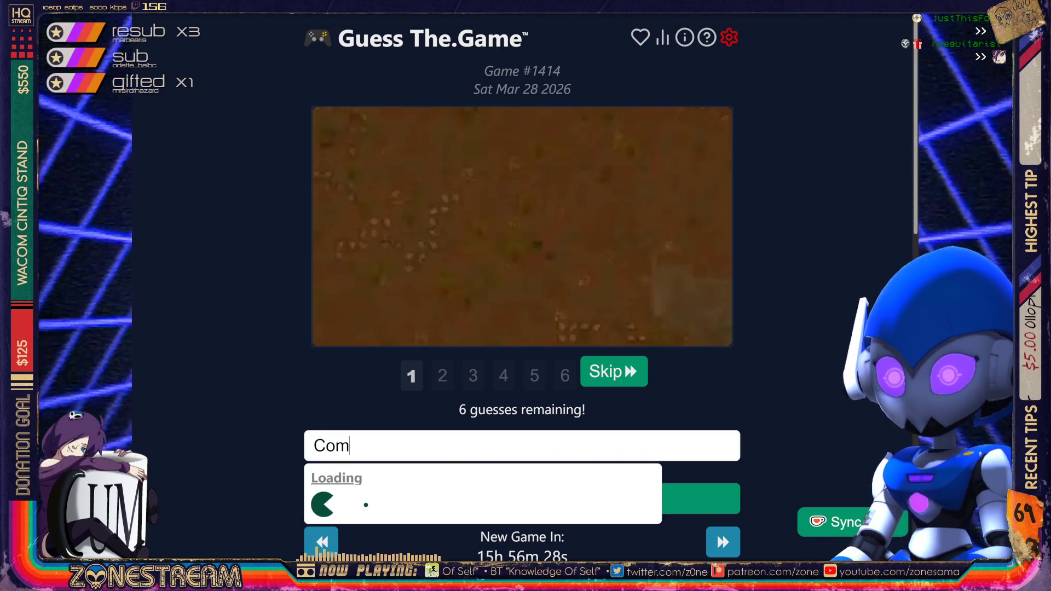
type("mand & COn")
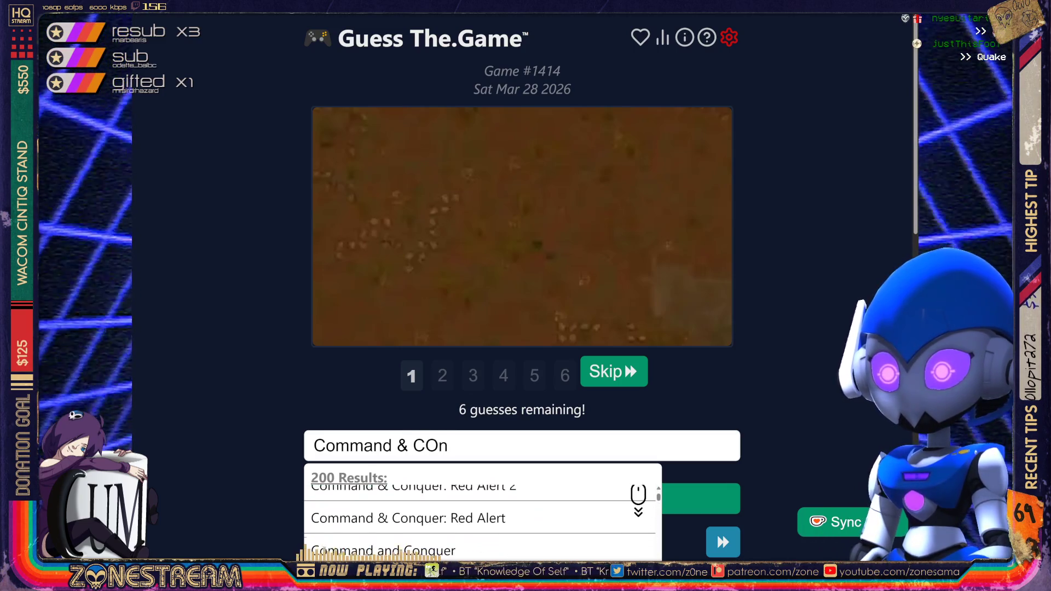
key("Return")
key("Return")
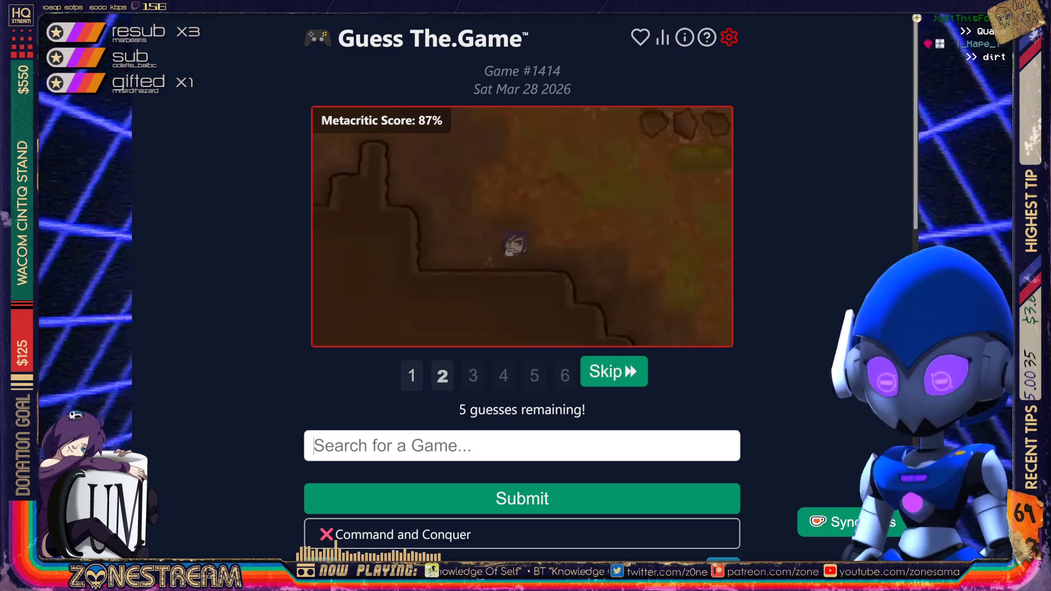
type("rimworld")
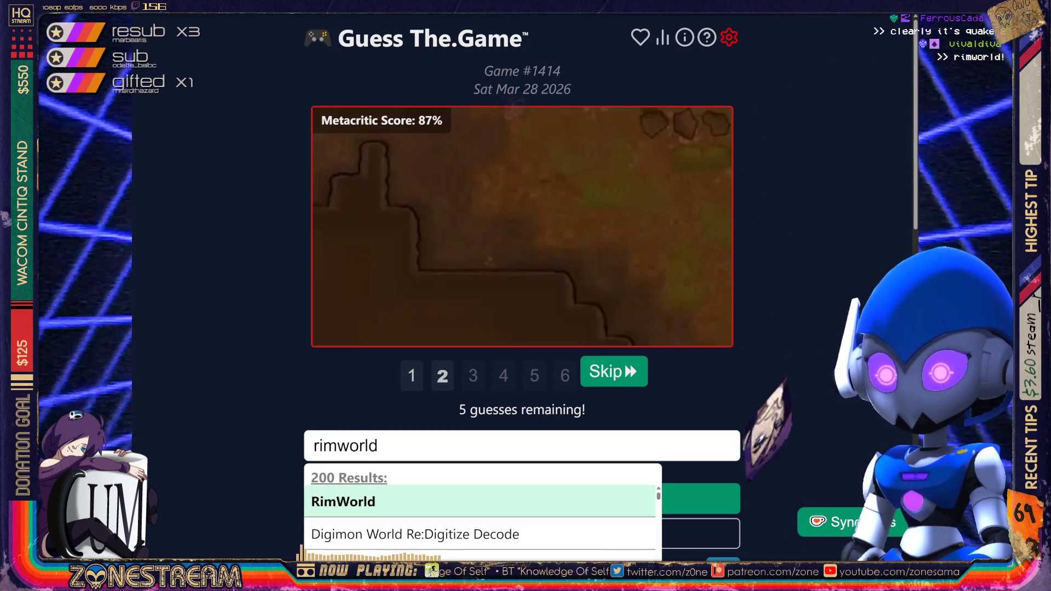
key("Return")
key("Return")
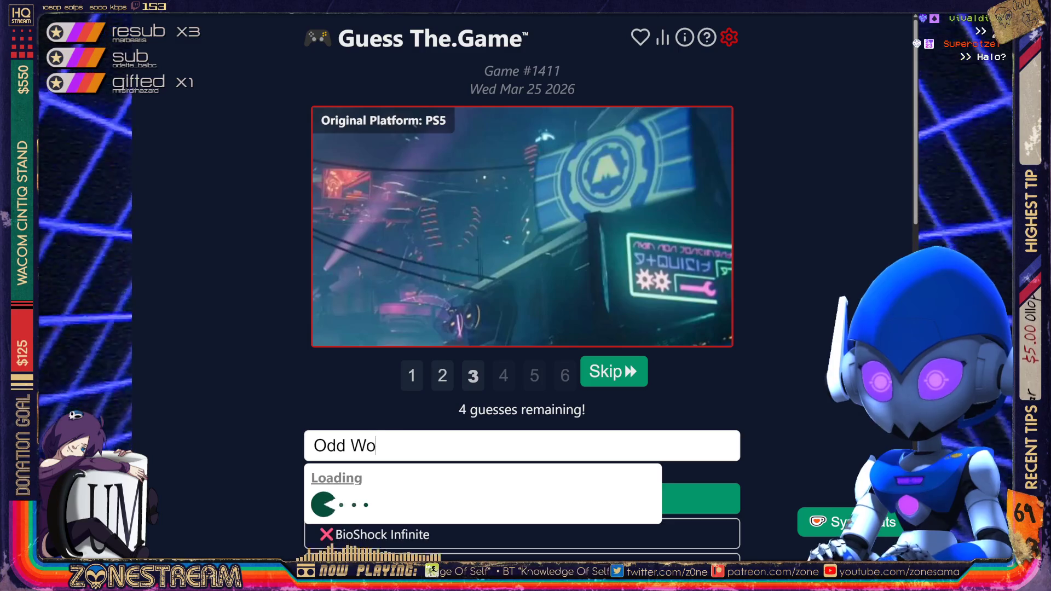
- Finish the 'Odd World' search and fill in the Silent World suggestion
type("rld")
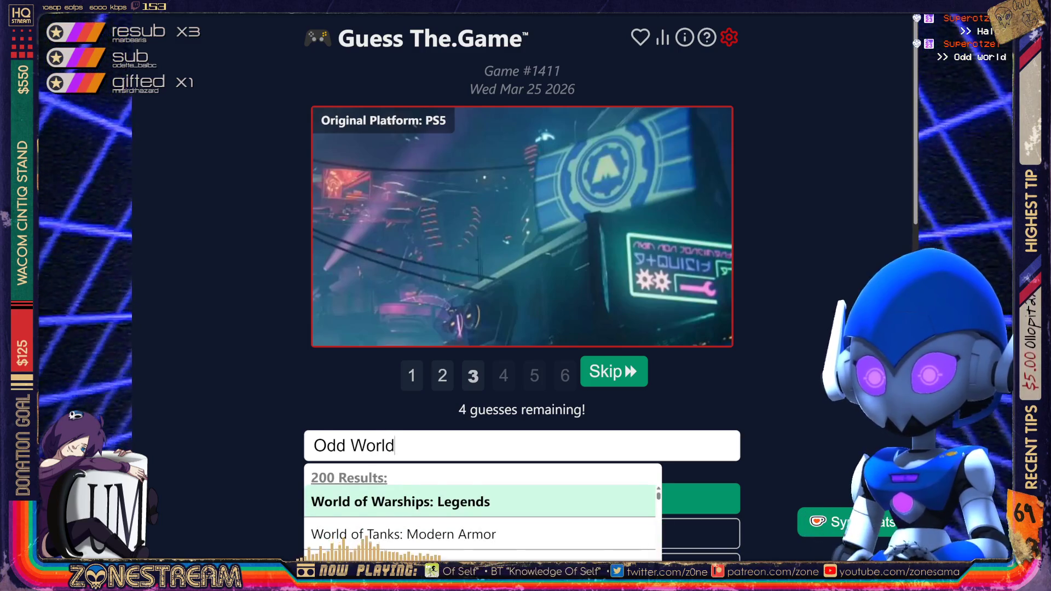
scroll(639, 490, "down", 2)
scroll(638, 490, "down", 8)
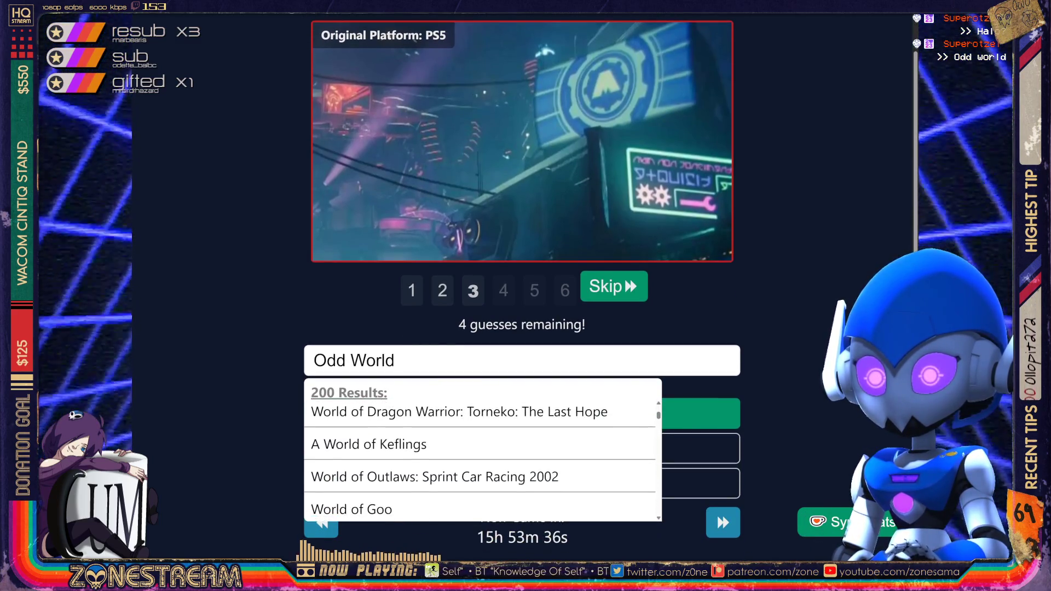
scroll(479, 457, "down", 10)
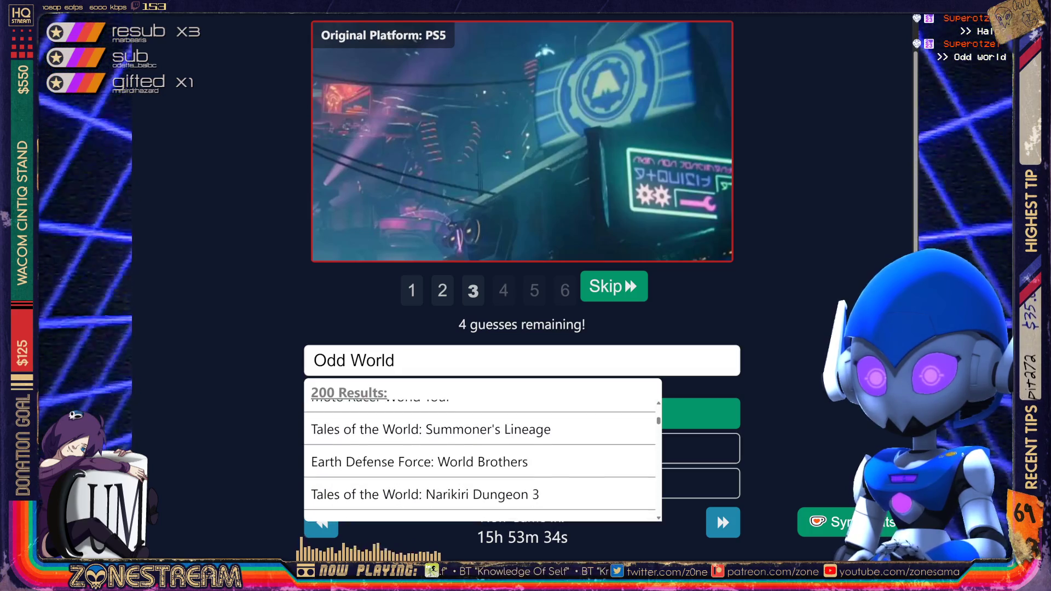
scroll(480, 457, "down", 10)
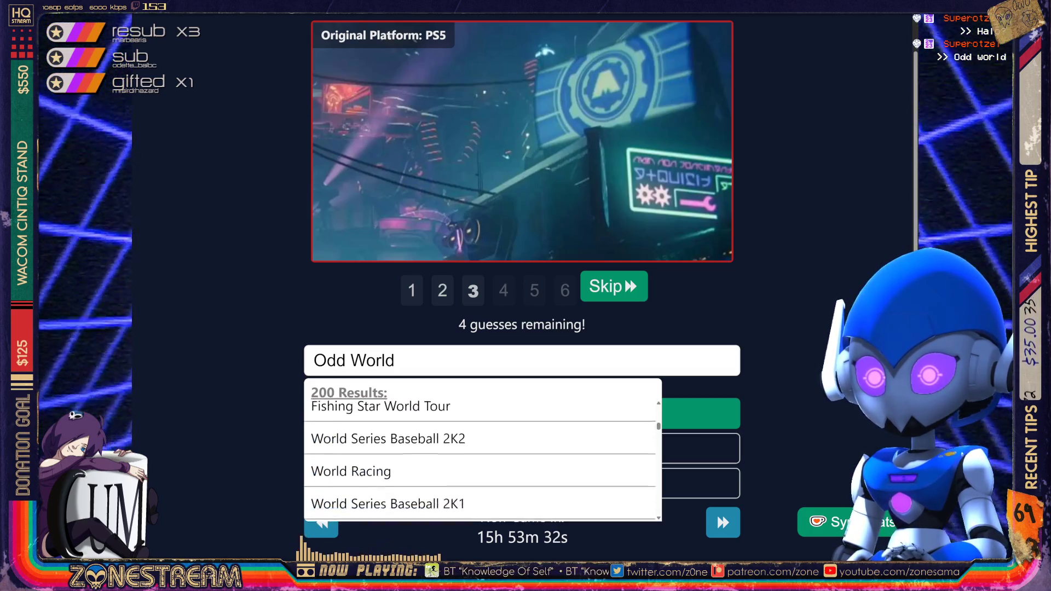
scroll(479, 457, "down", 10)
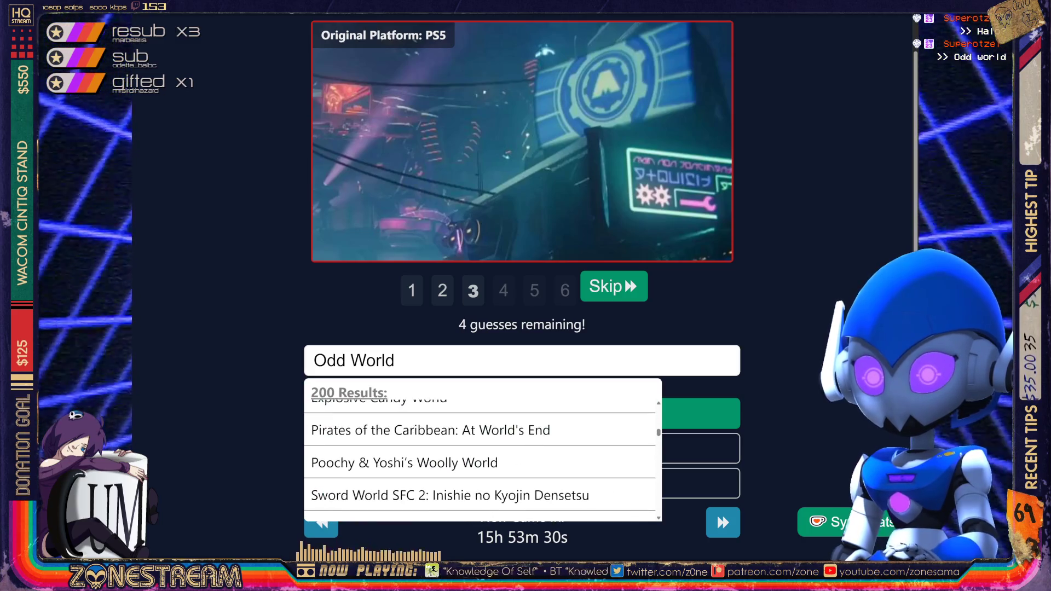
key("Up")
key("Up")
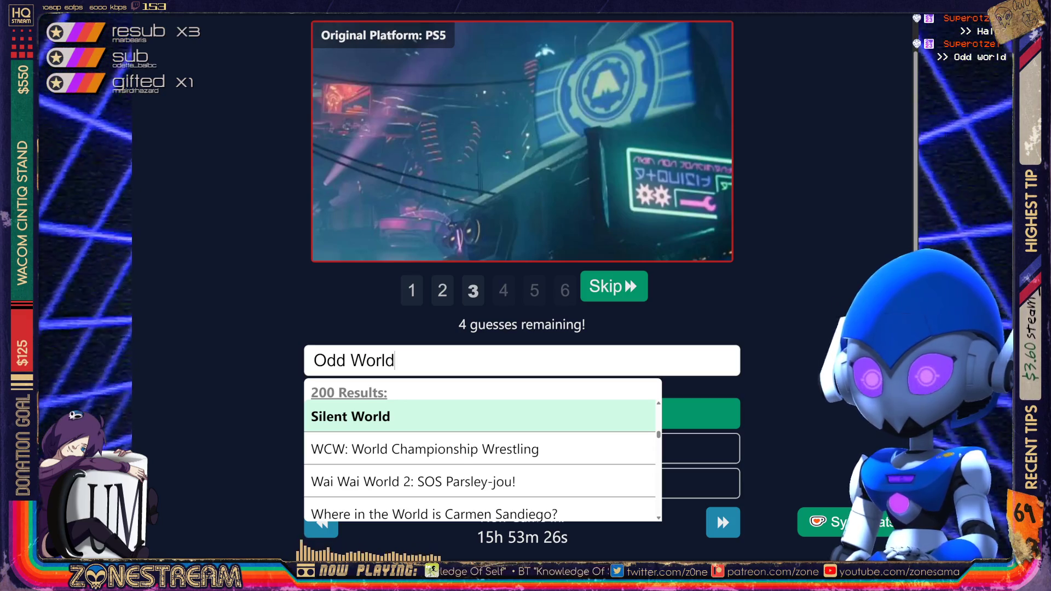
key("Return")
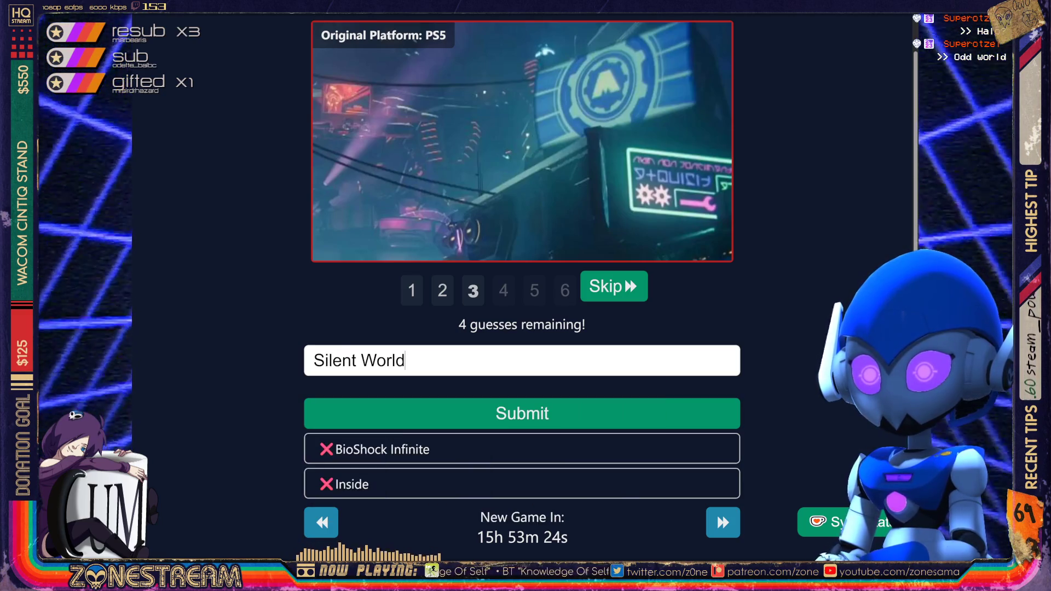
- Replace the text with 'Oddworld' and submit Oddworld: Abe's Oddysee as the guess
key("ctrl+a")
type("Oddworld")
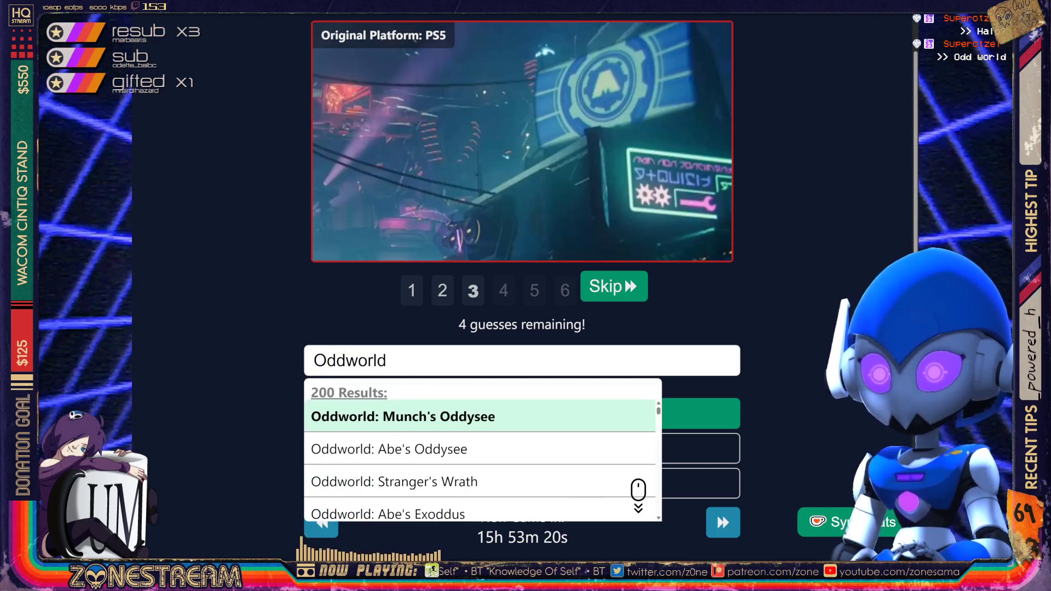
key("Down")
key("Return")
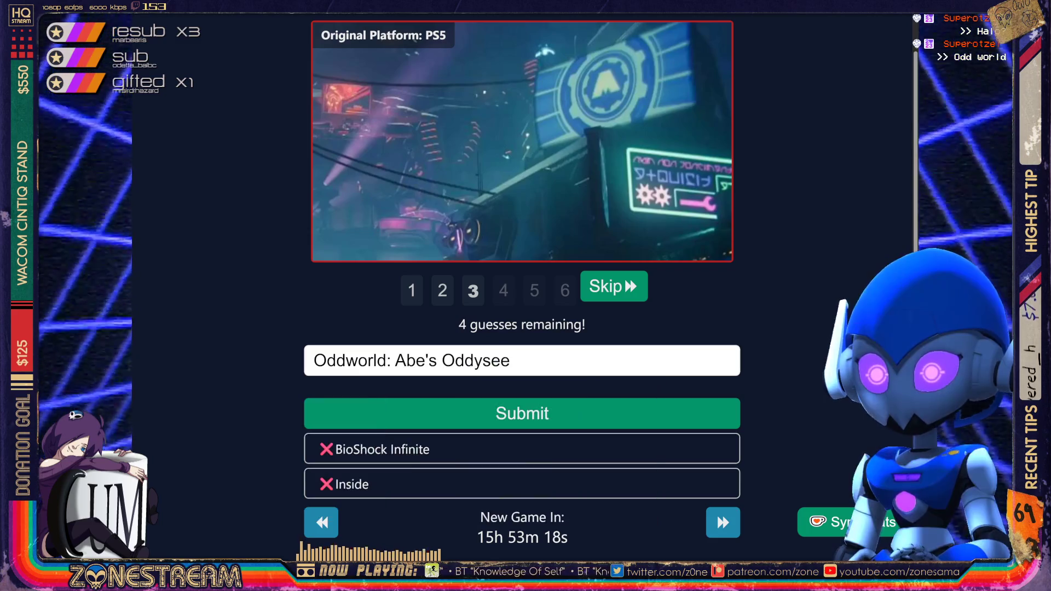
key("Return")
scroll(522, 274, "up", 2)
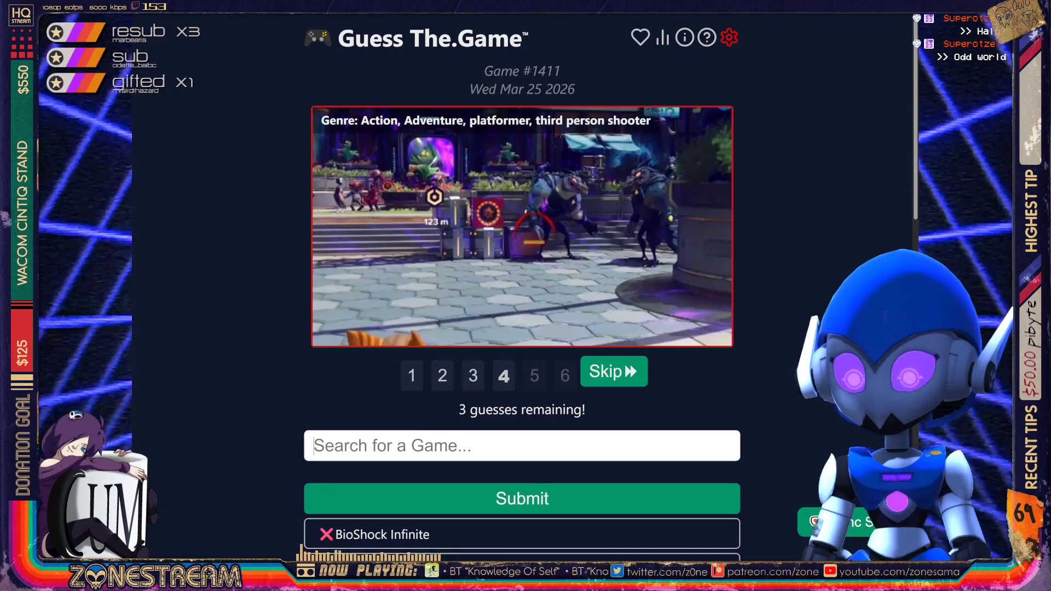
- Search 'Ratchet' and submit Ratchet & Clank: Rift Apart for Game #1411
type("R")
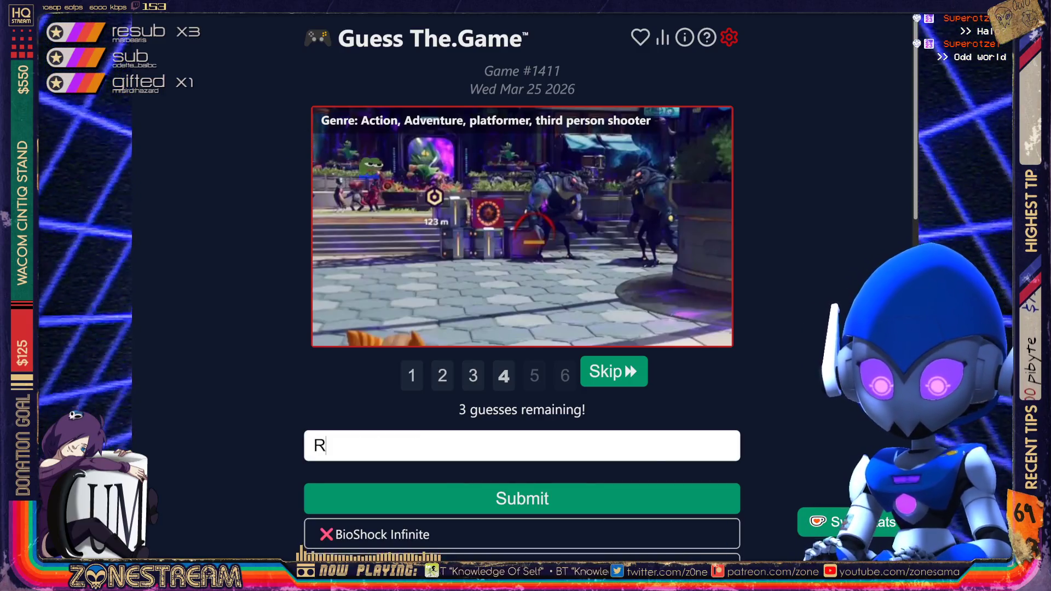
type("atchet")
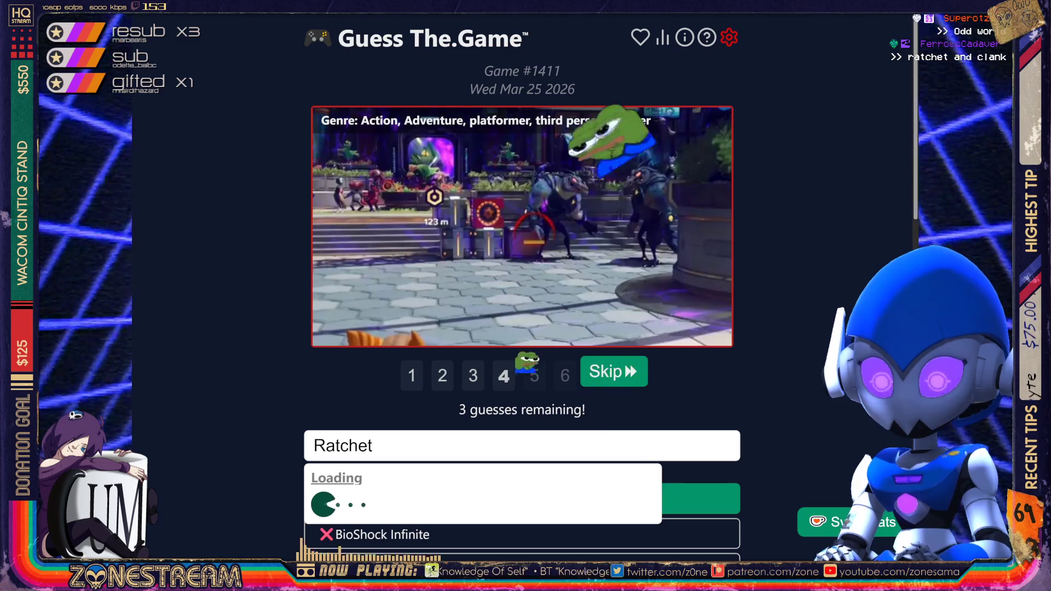
scroll(638, 501, "down", 3)
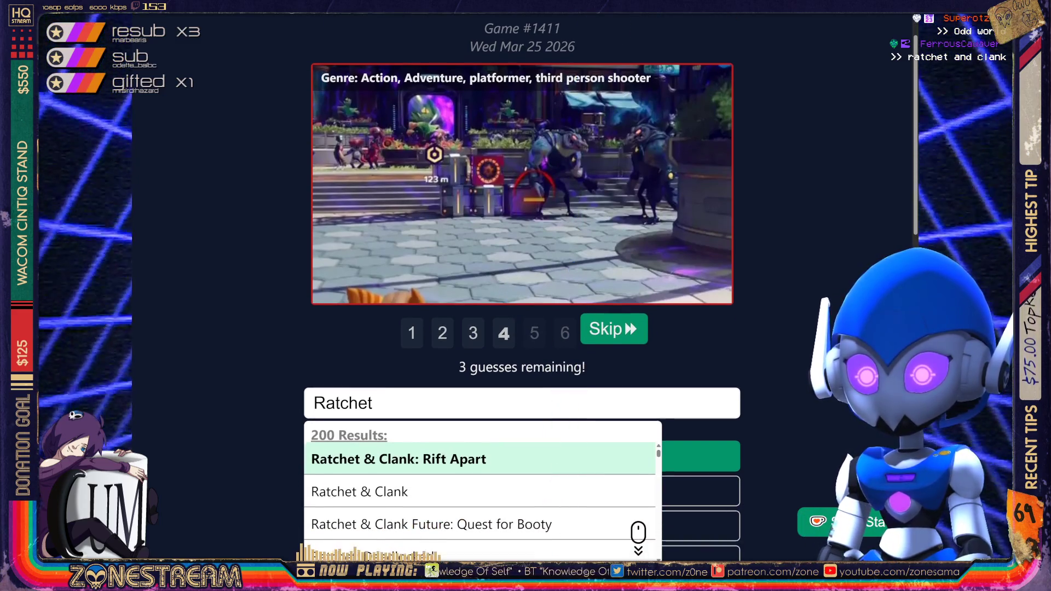
key("Up")
key("Return")
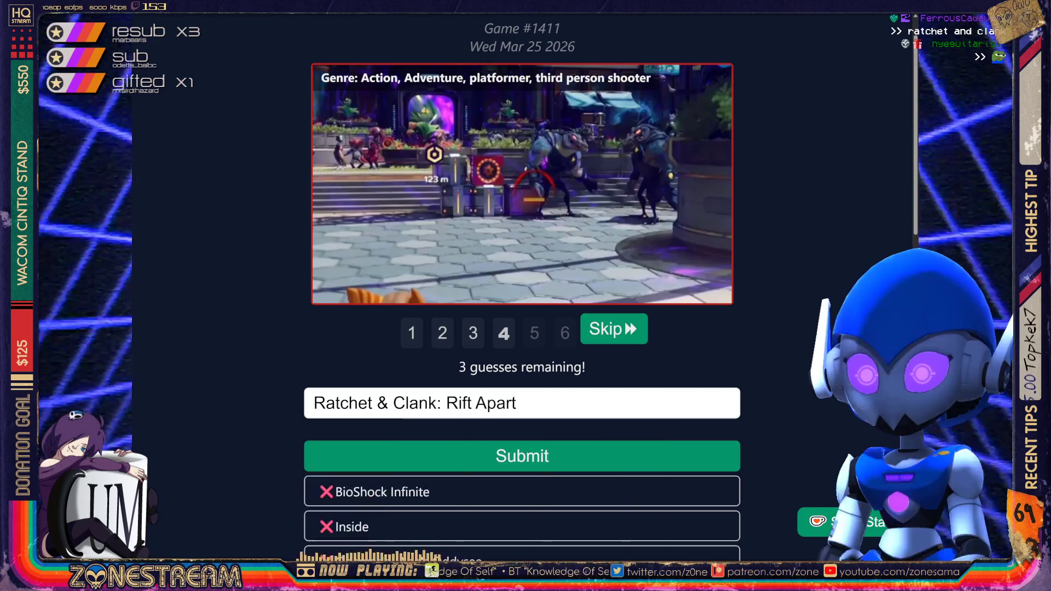
key("Return")
scroll(522, 287, "down", 15)
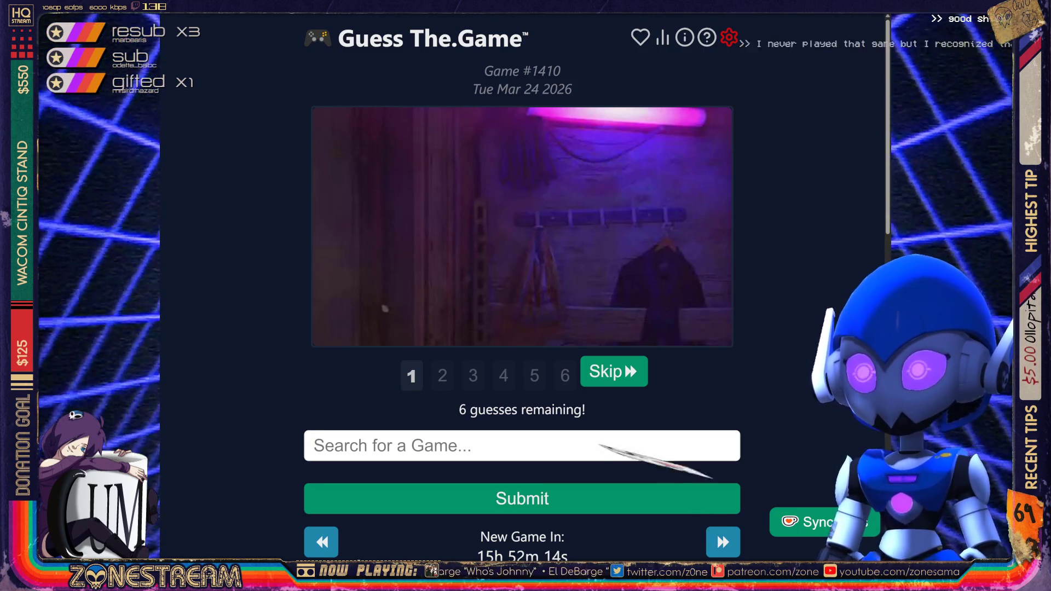
- Skip the first two clues of Game #1410 and fill in Outlast from the suggestions
key("Return")
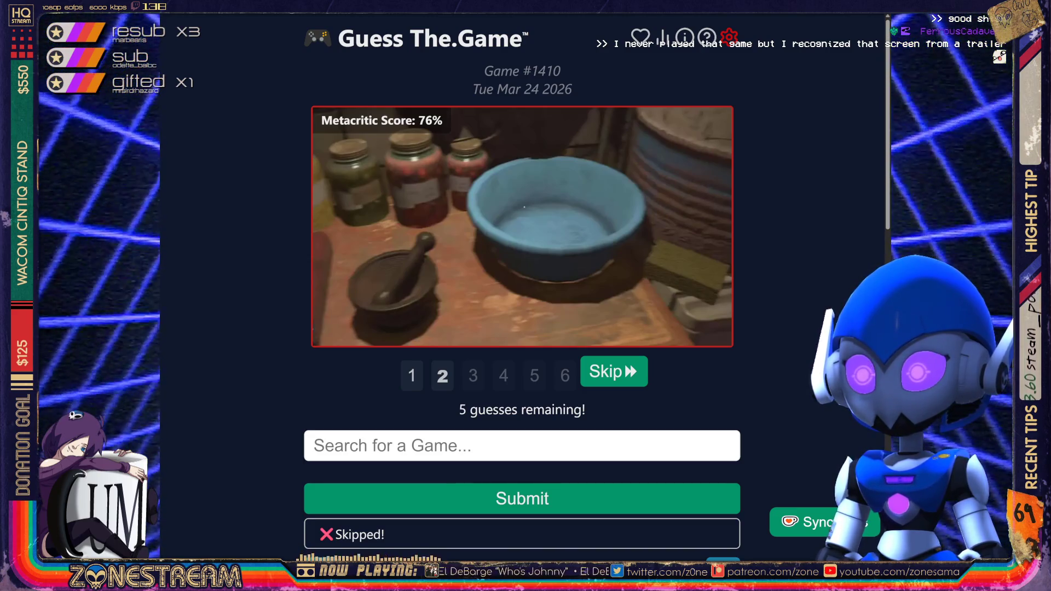
key("Return")
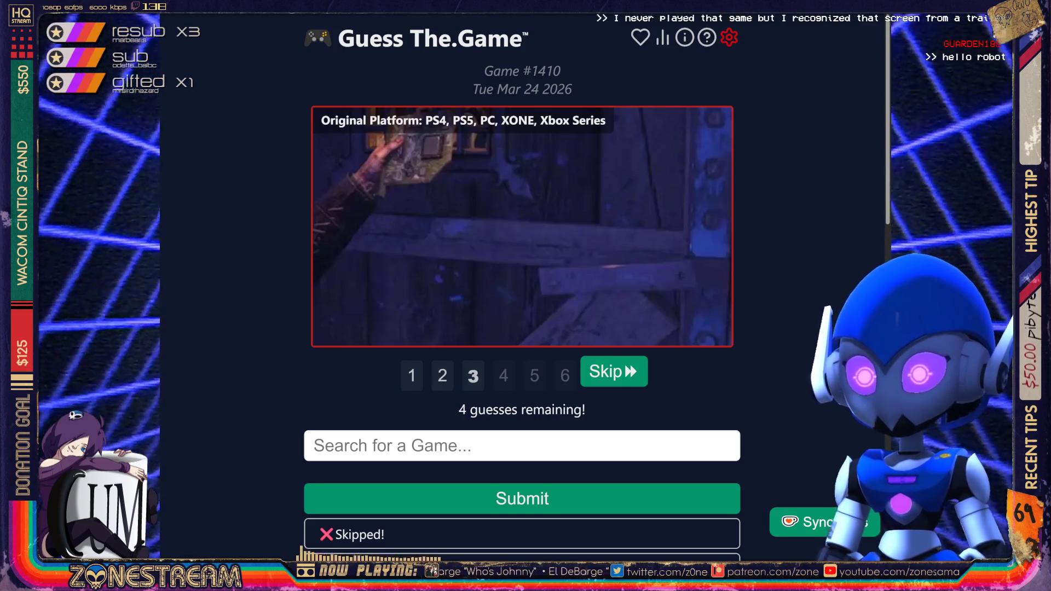
type("Outl")
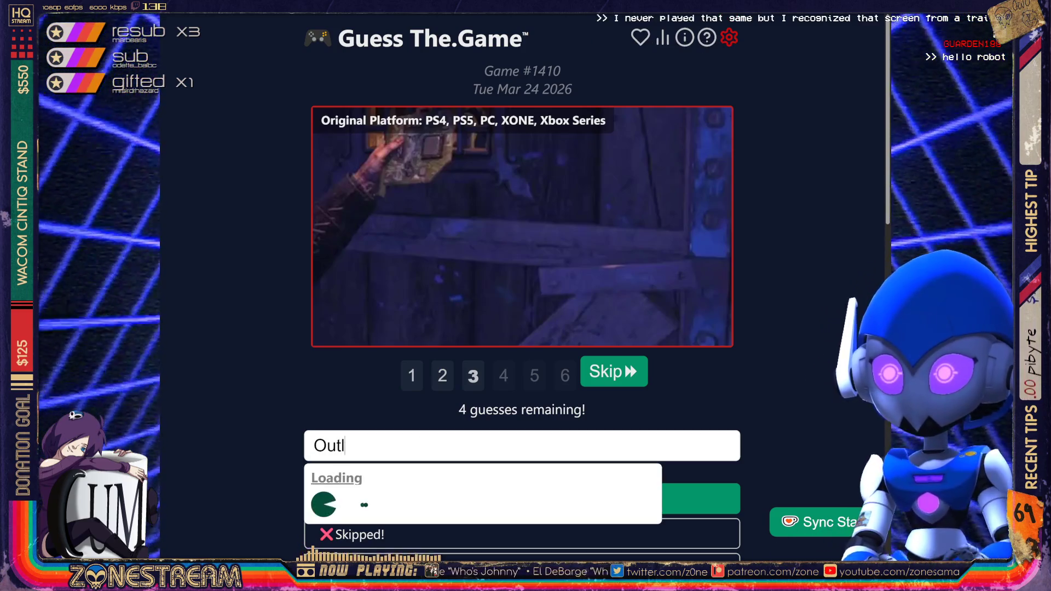
type("a")
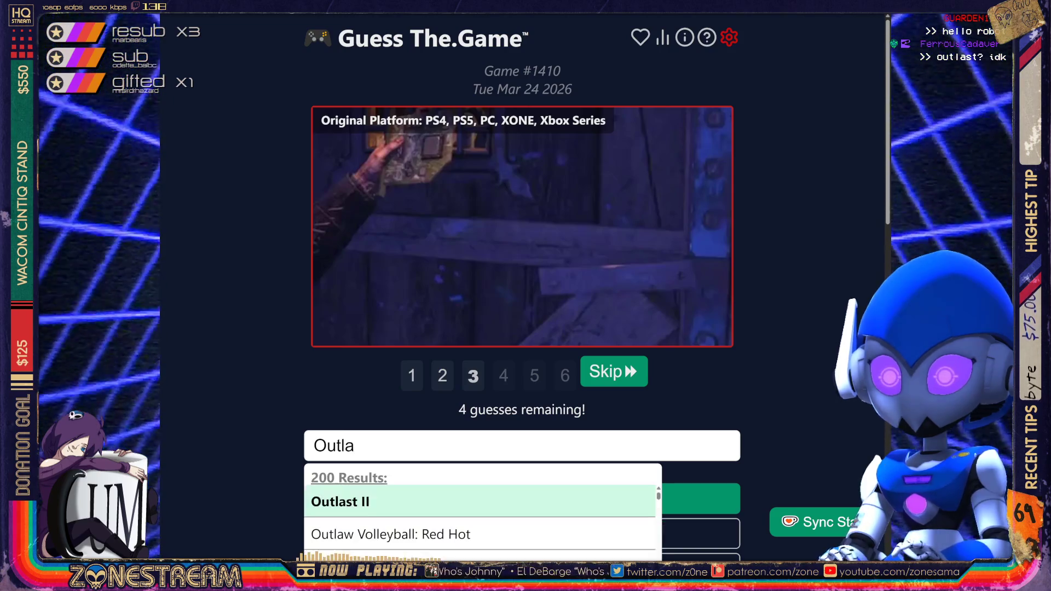
type("st")
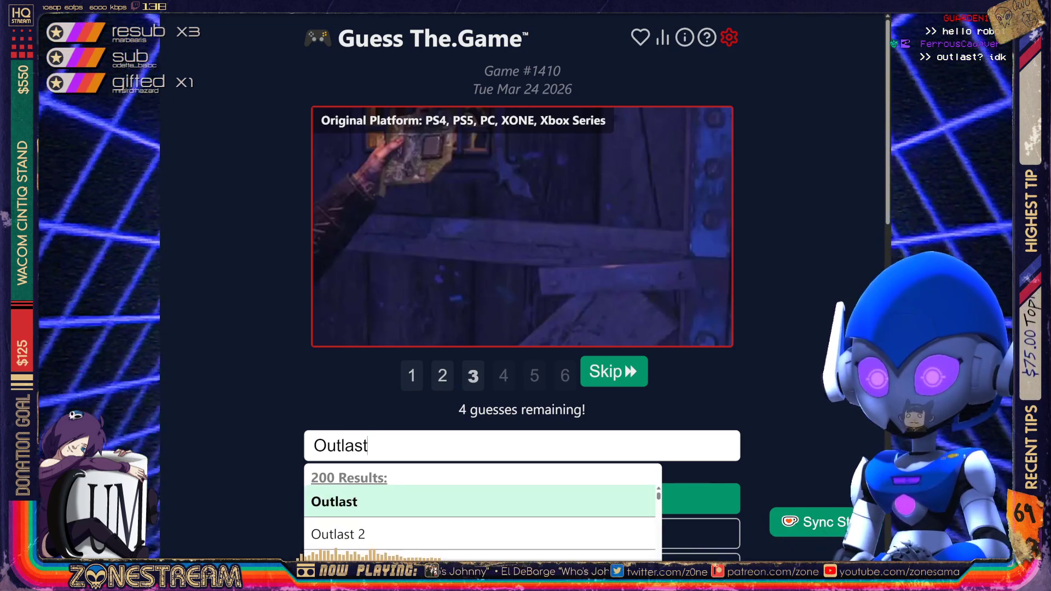
key("Return")
key("Return")
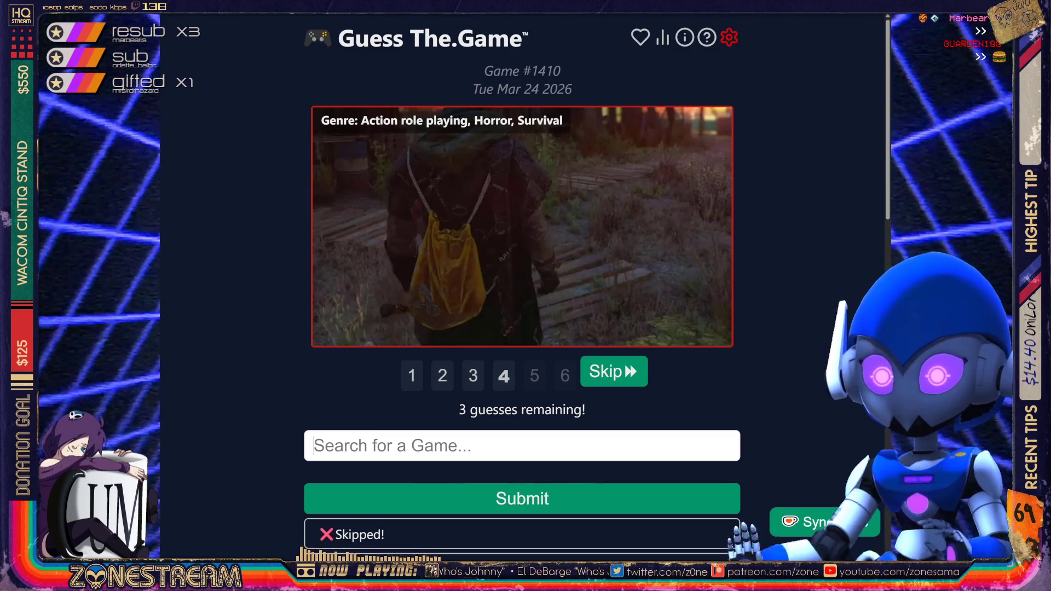
- Search for and submit The Forest as a guess
type("Th")
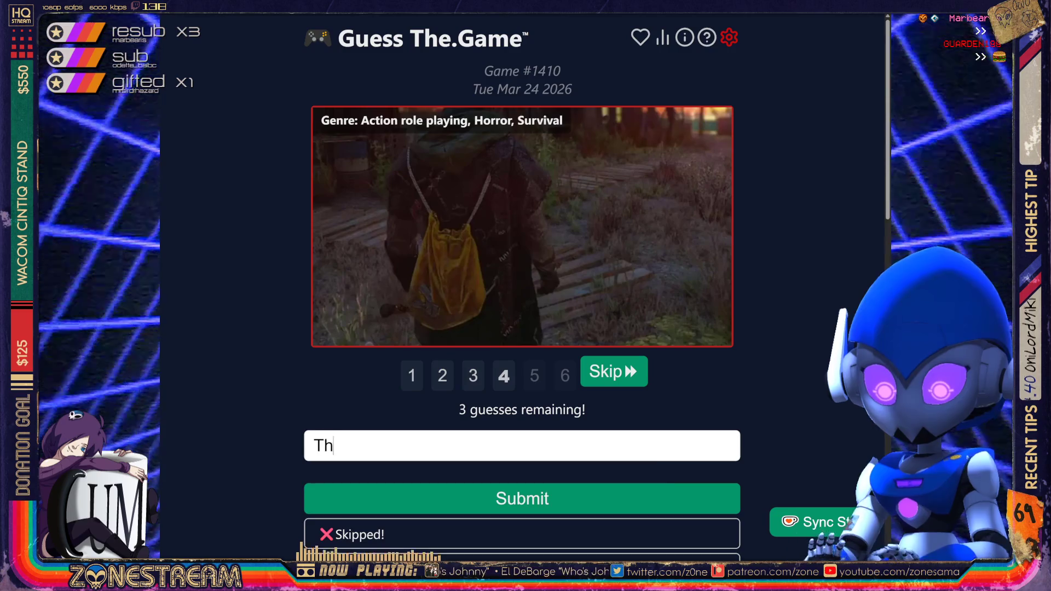
type("e FOr")
key("BackSpace")
key("BackSpace")
type("ore")
key("BackSpace")
key("BackSpace")
type("rest")
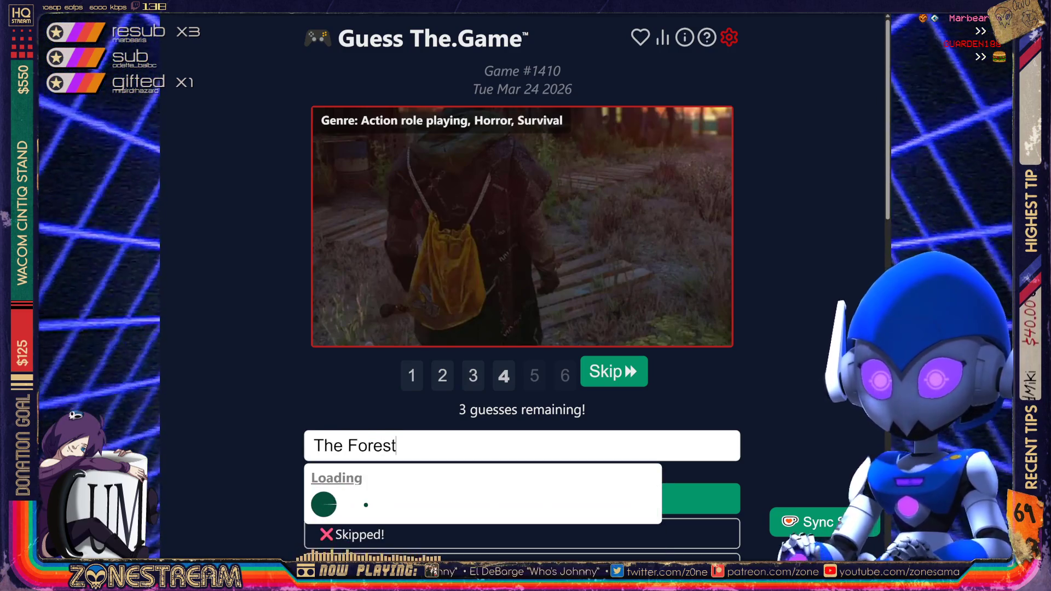
scroll(635, 530, "down", 1)
scroll(635, 530, "up", 1)
left_click(635, 502)
key("Return")
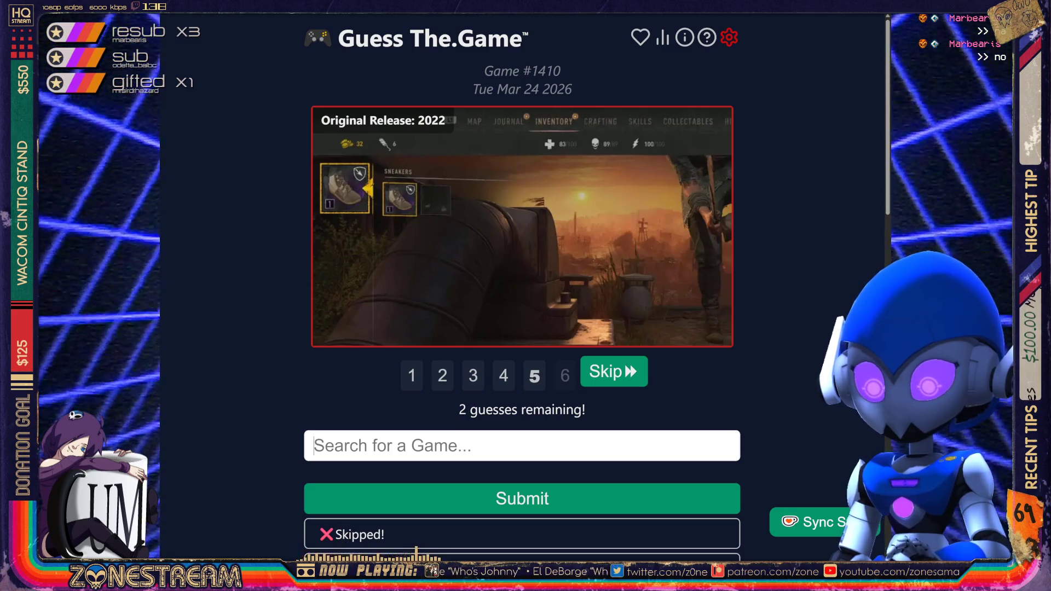
- Search 'Sinking City' and submit The Sinking City as a guess
type("S")
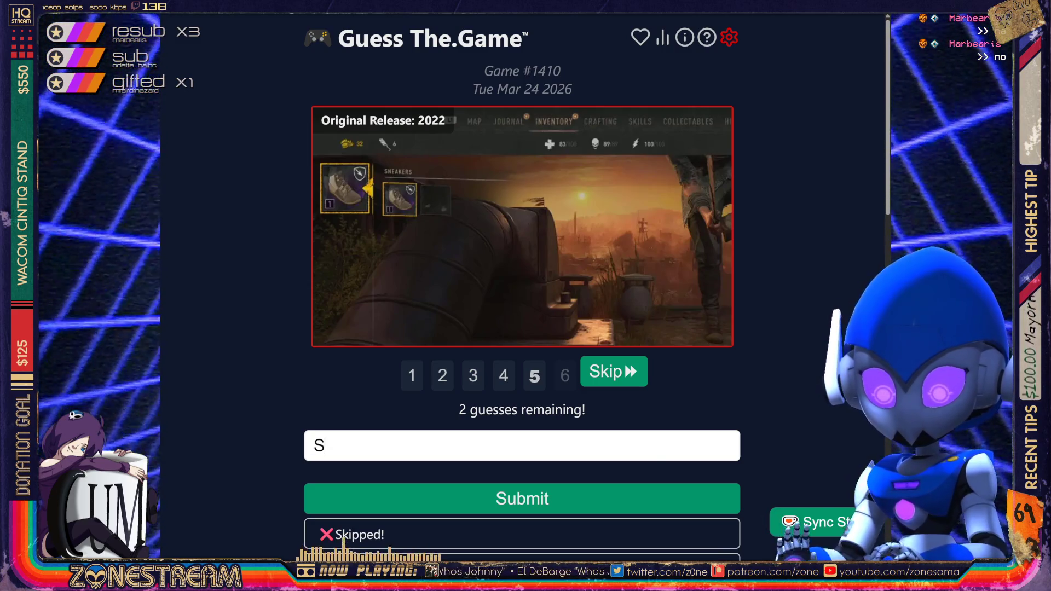
type("inking Clr")
key("BackSpace")
key("BackSpace")
type("ity")
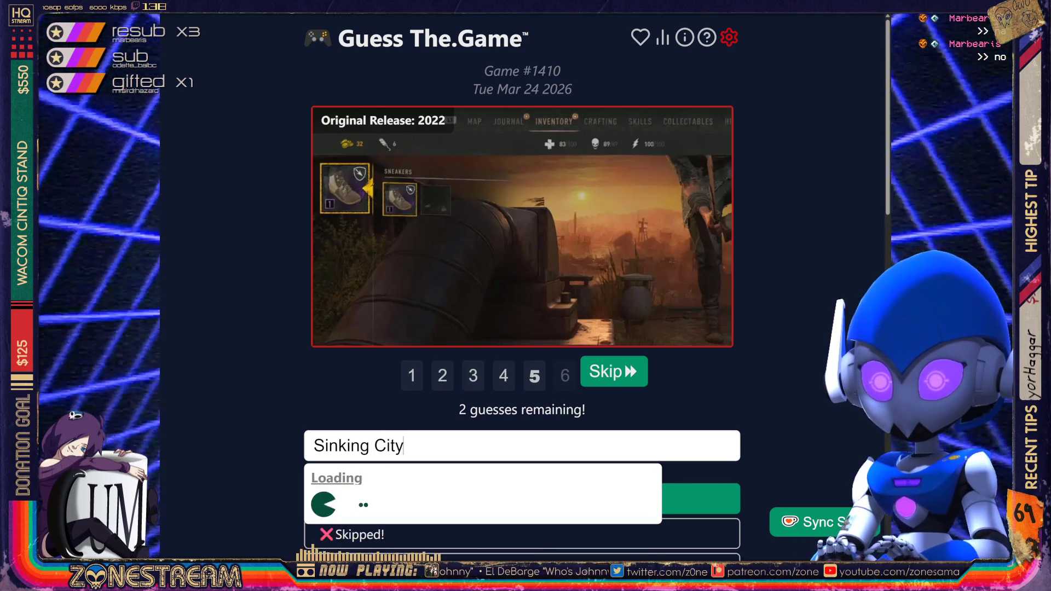
key("Return")
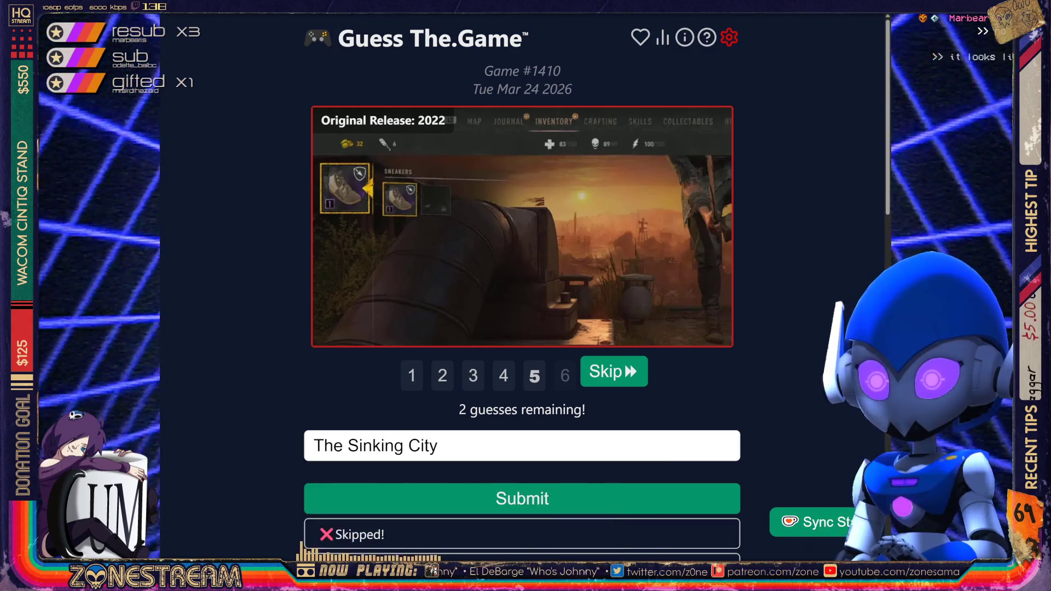
key("Return")
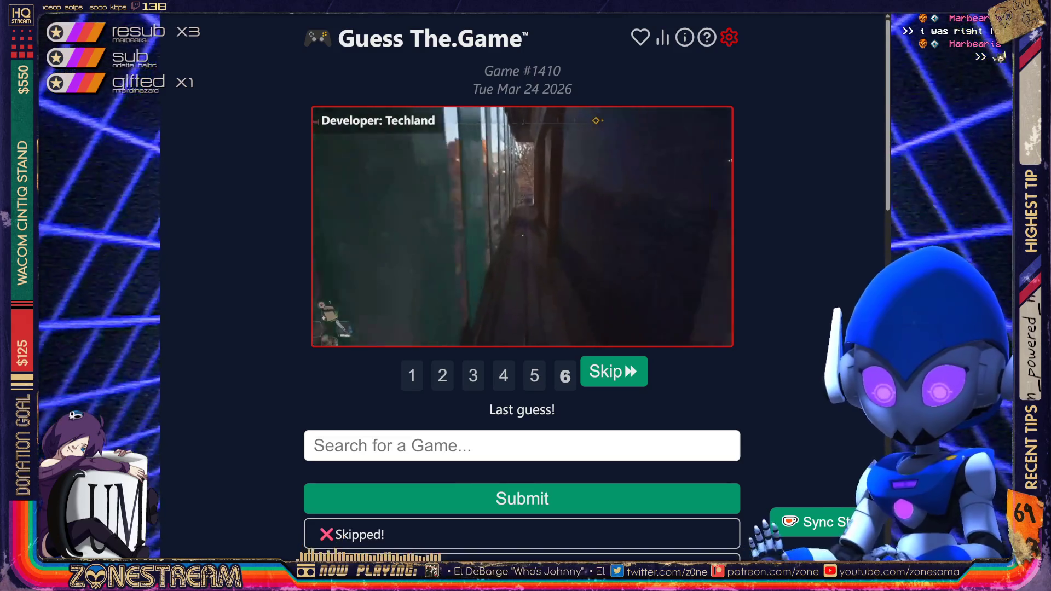
- Submit Dying Light as the final guess on puzzle #1410, revealing Dying Light 2: Stay Human
type("Dying Light")
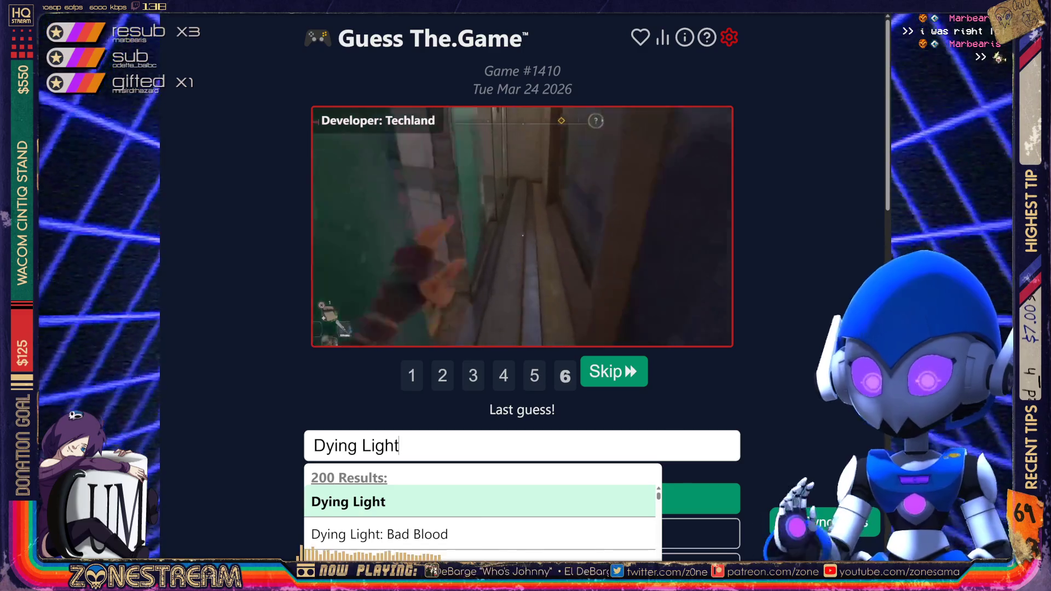
scroll(639, 538, "down", 2)
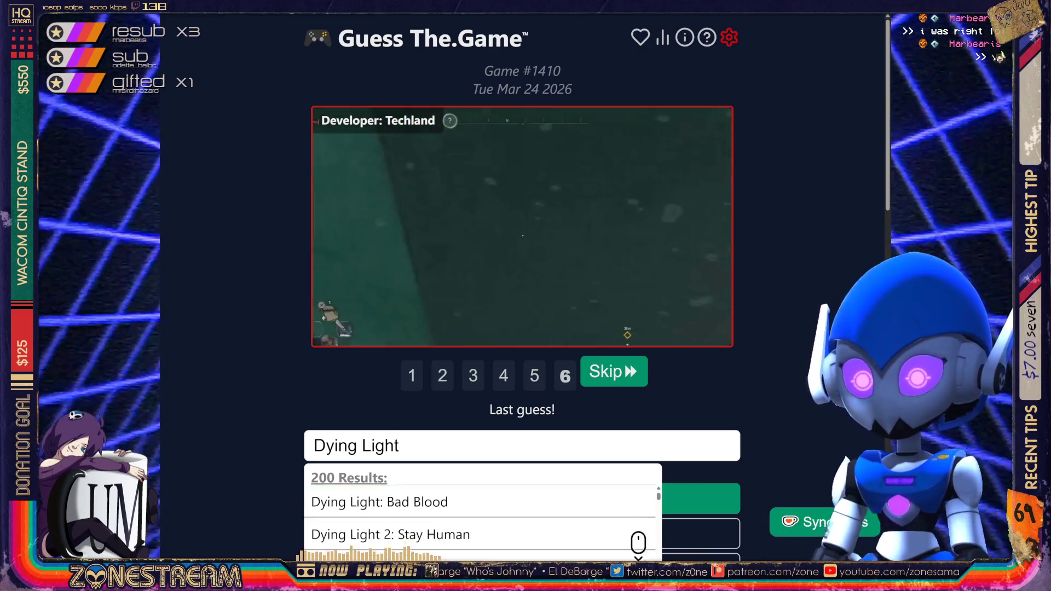
scroll(639, 538, "down", 1)
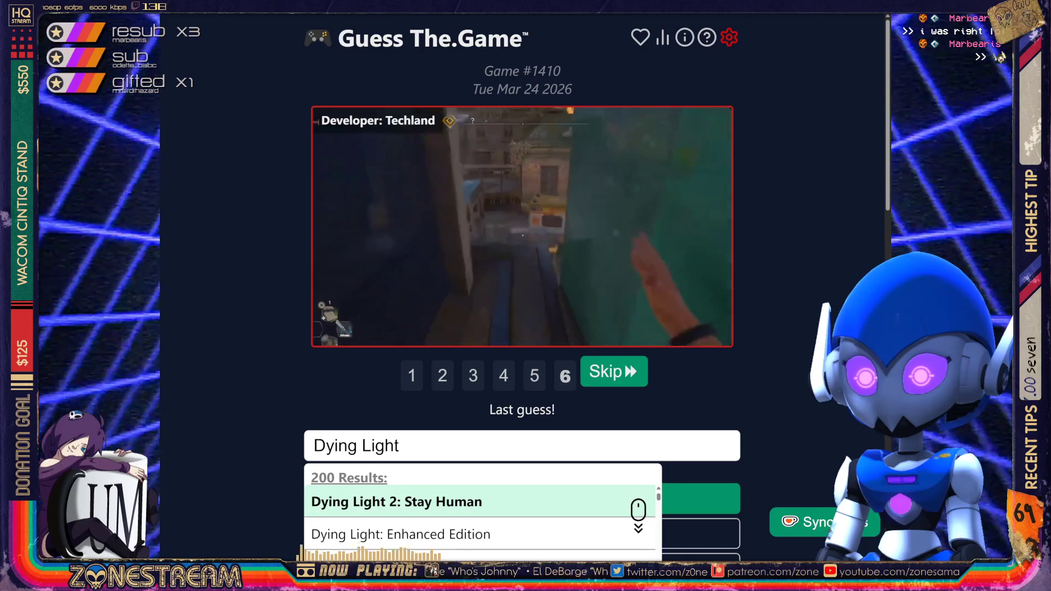
scroll(638, 510, "down", 2)
scroll(638, 507, "up", 3)
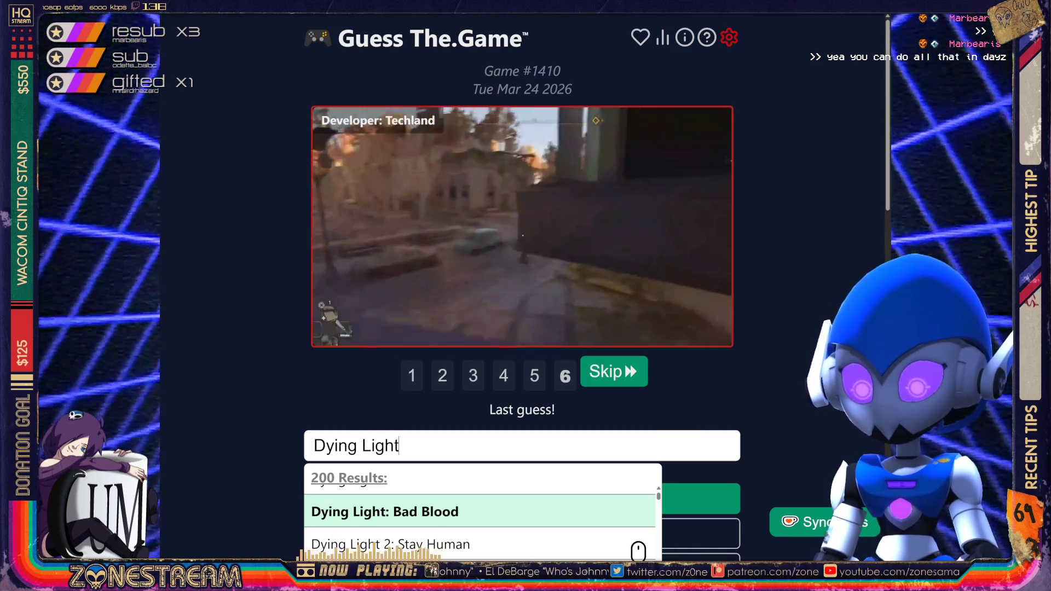
scroll(638, 551, "up", 1)
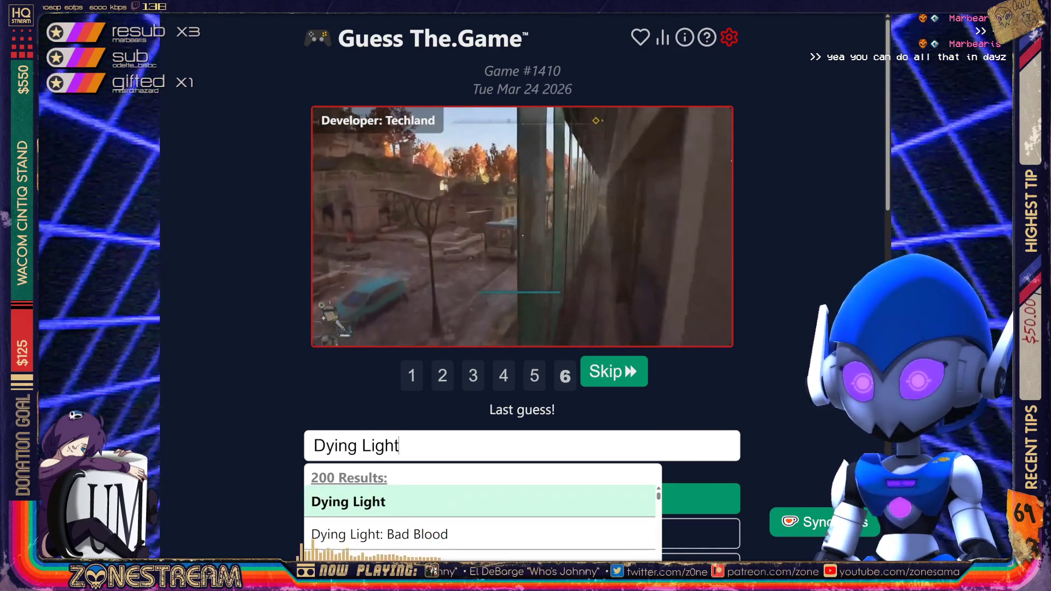
key("Return")
key("Return")
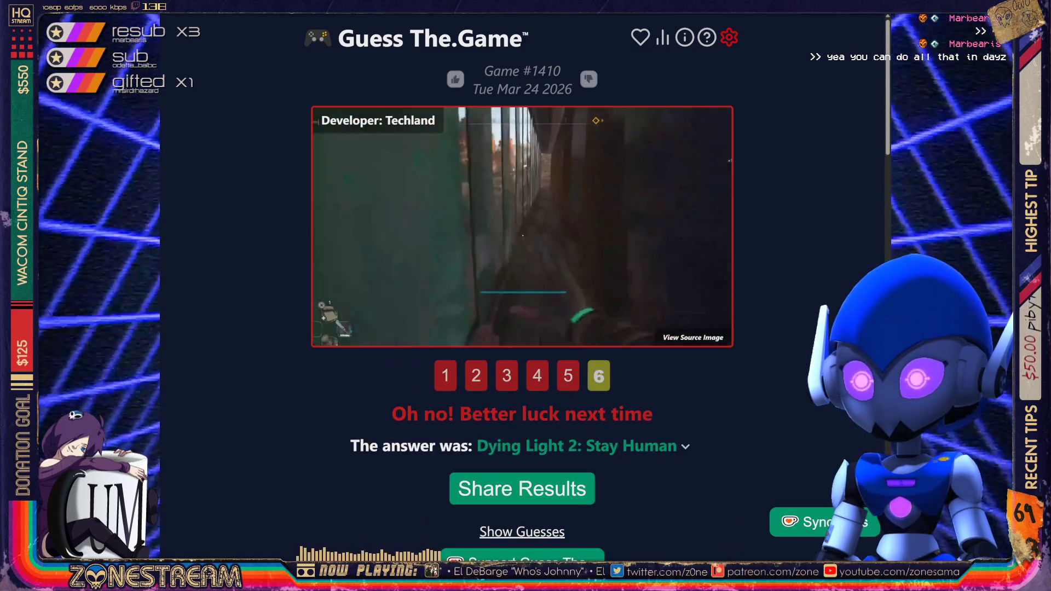
- Go back to puzzle #1409 from Mon Mar 23 2026
scroll(522, 295, "down", 5)
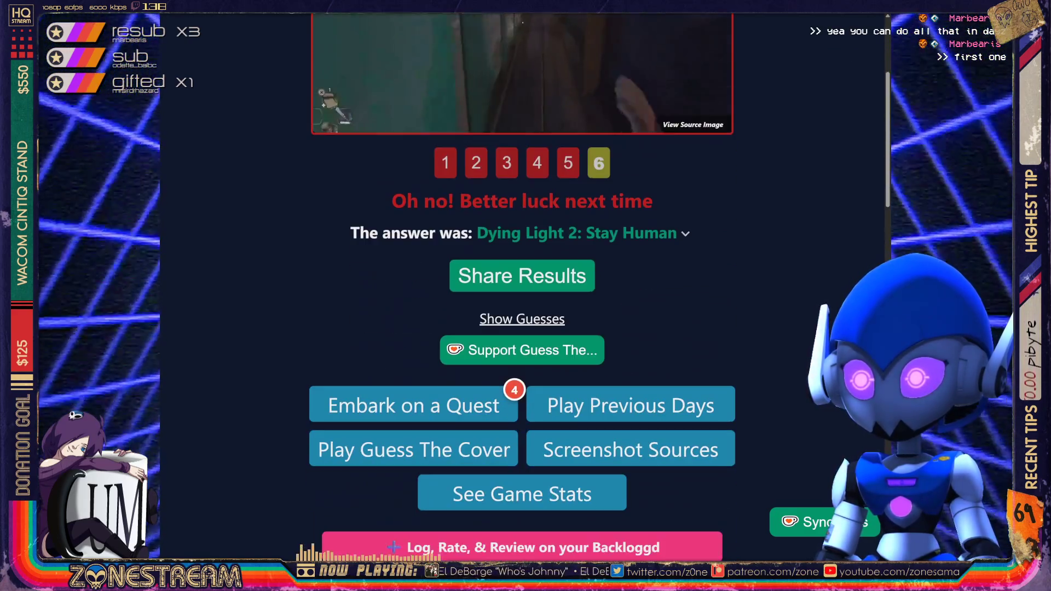
scroll(522, 295, "down", 10)
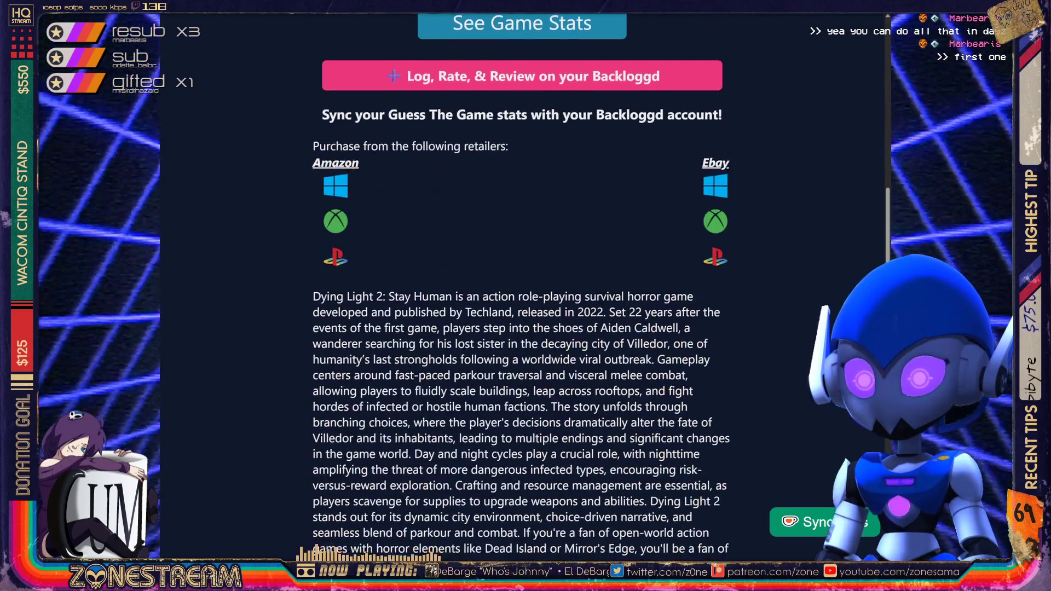
key("alt+Left")
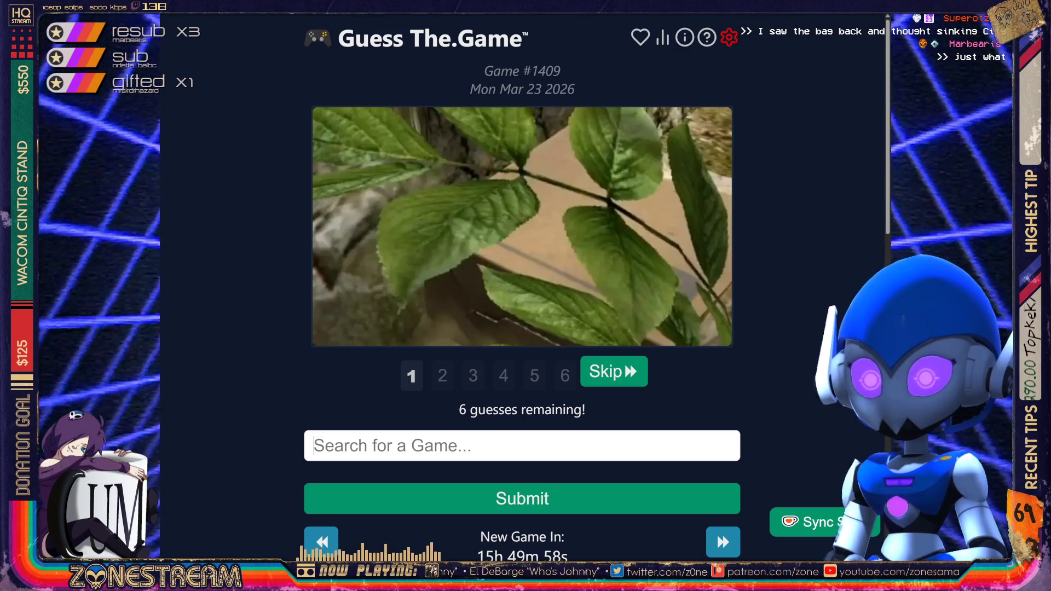
- Guess Crysis, then The Legend of Zelda: Twilight Princess on puzzle #1409, both wrong
type("Crysis")
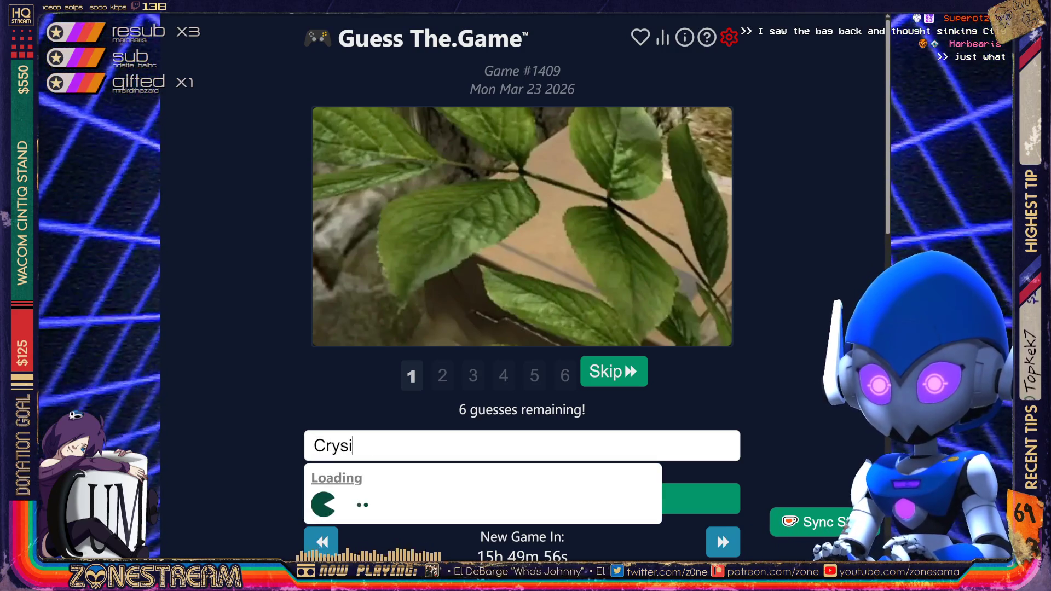
key("Return")
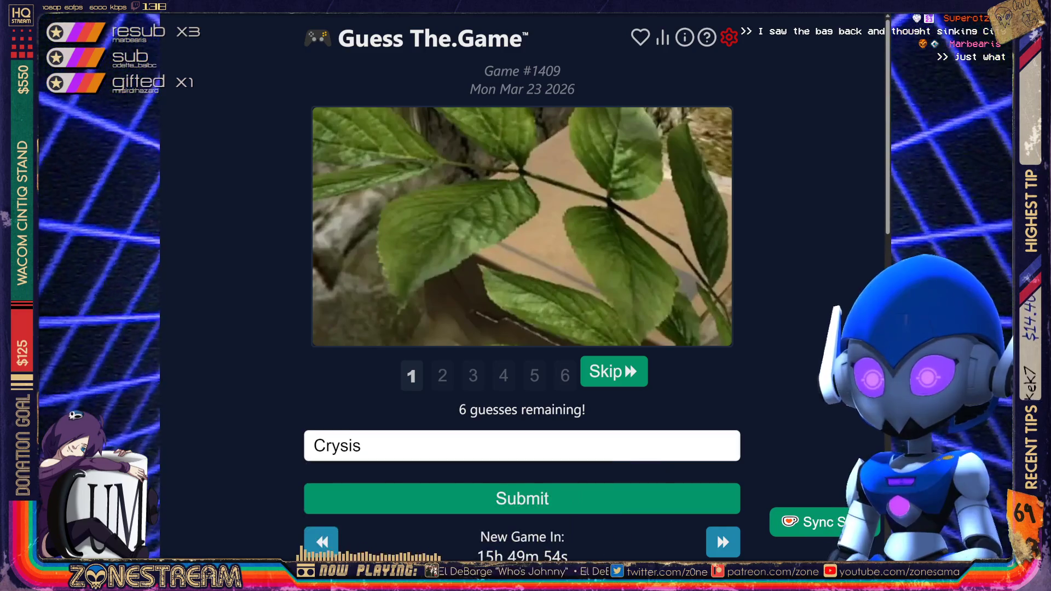
key("Return")
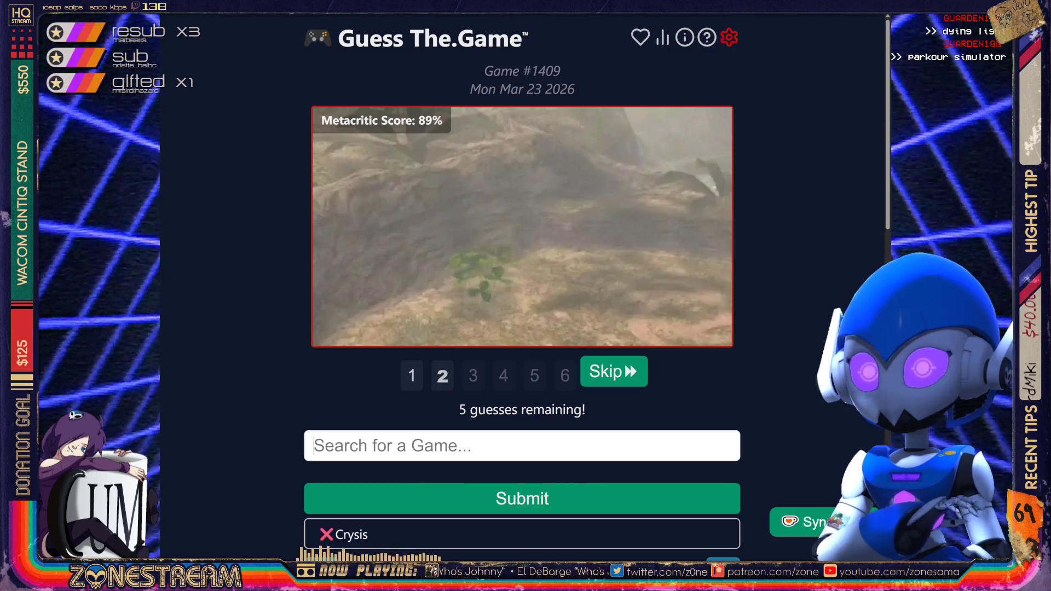
type("The ")
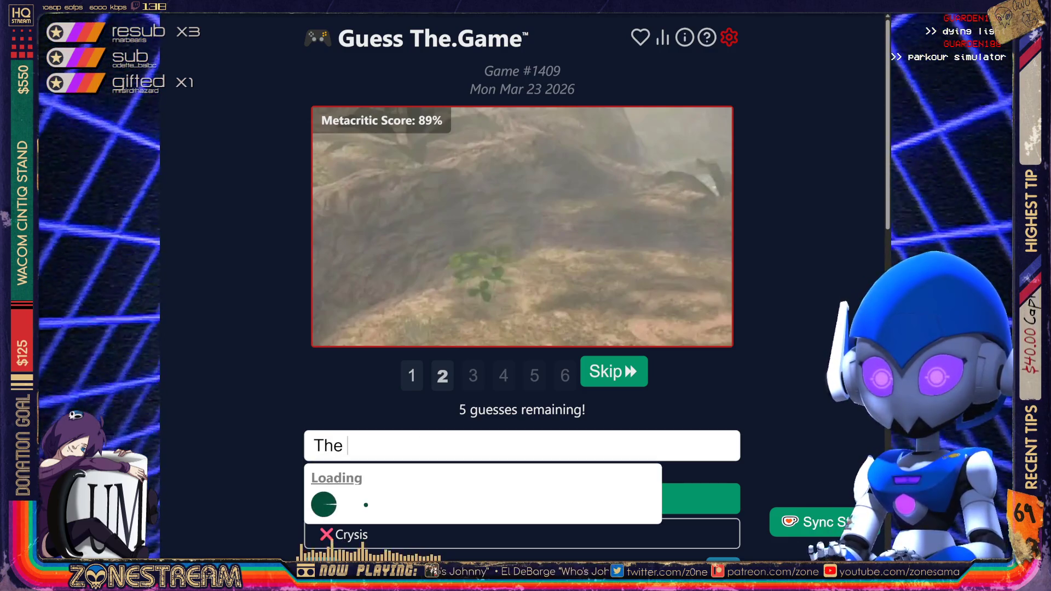
type("Legend O")
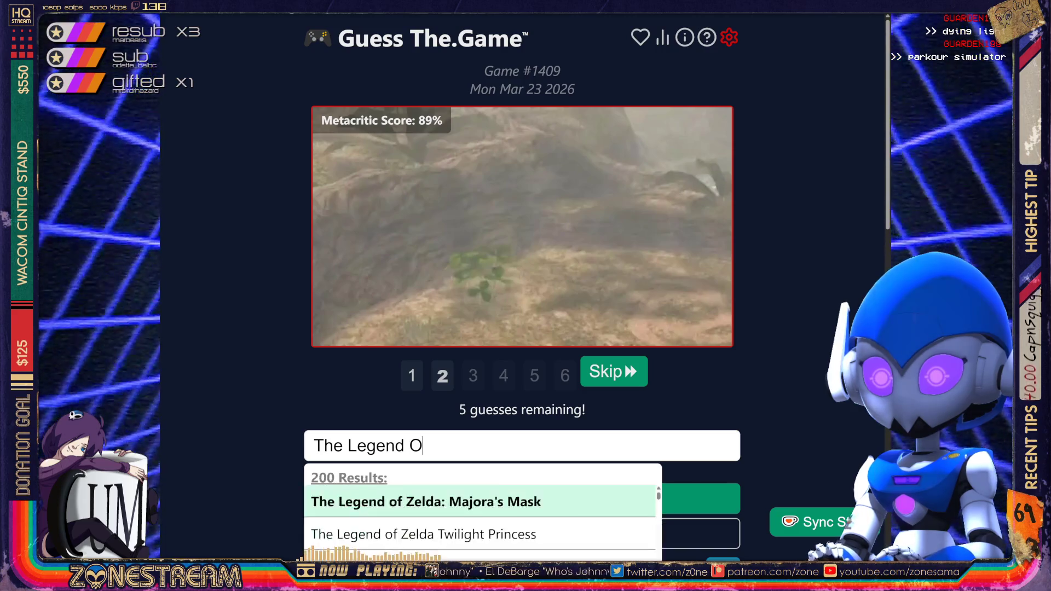
type("f Zel")
key("BackSpace")
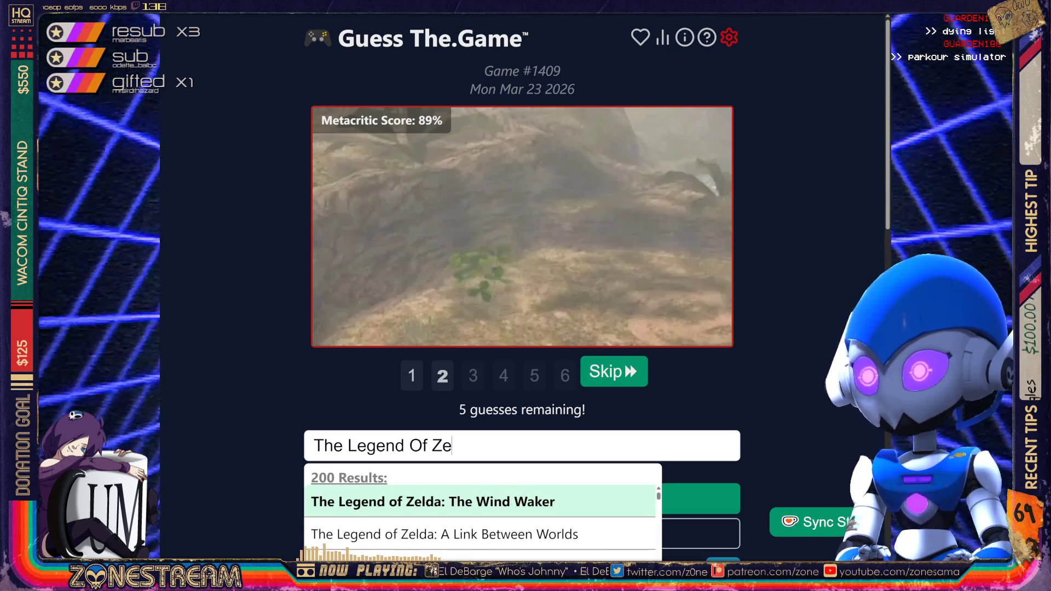
type("ld")
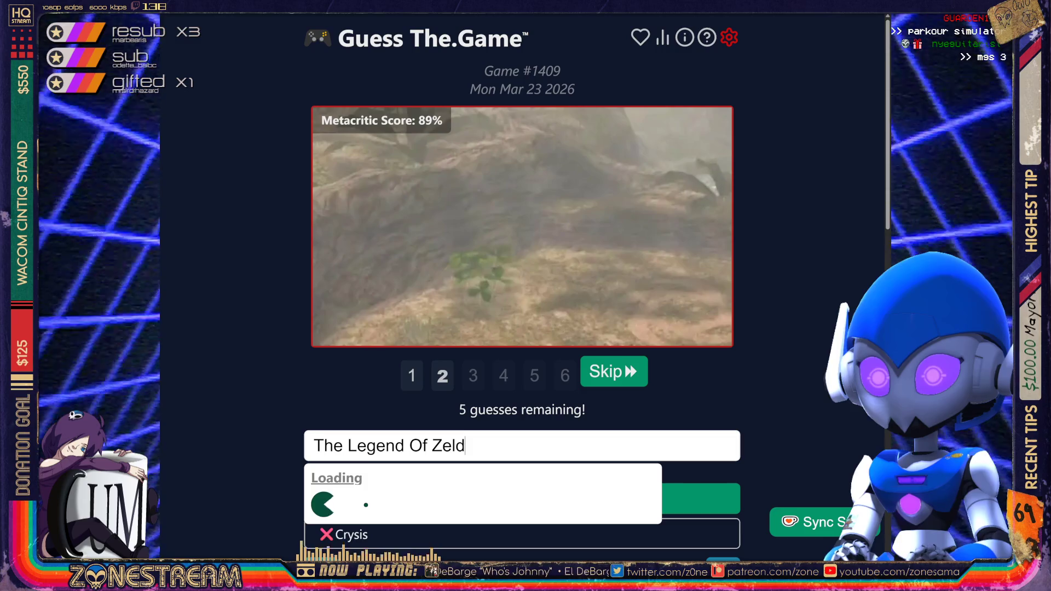
type("a R")
key("BackSpace")
type("Twilight Pr")
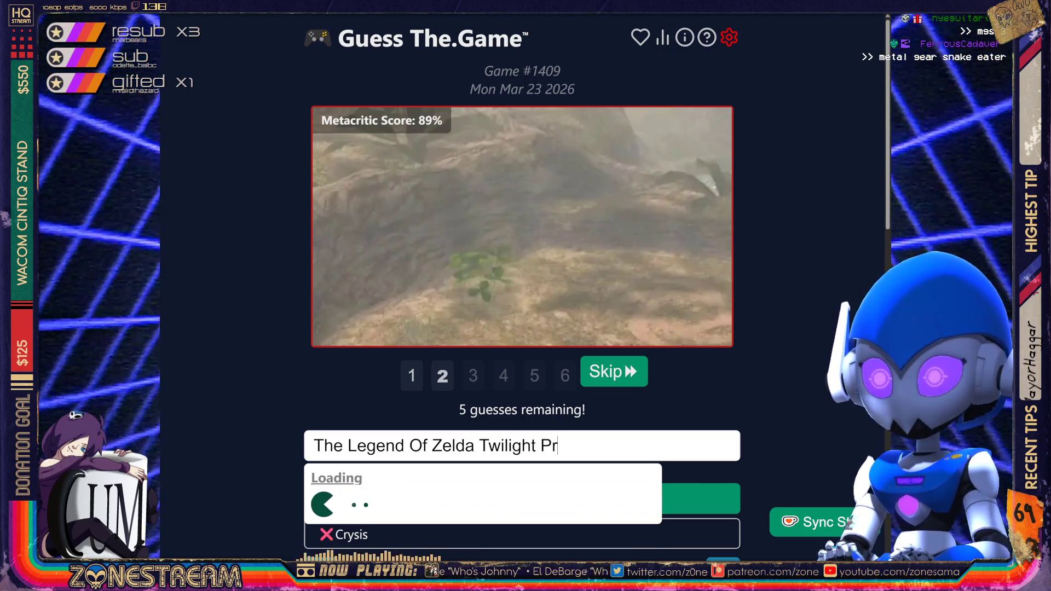
type("incess")
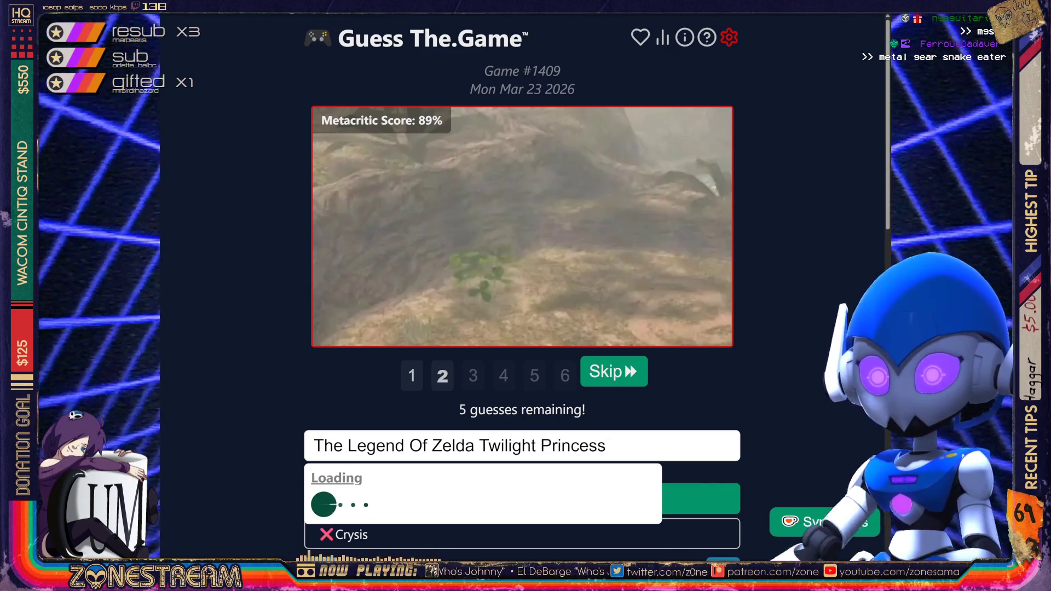
key("Return")
key("Return")
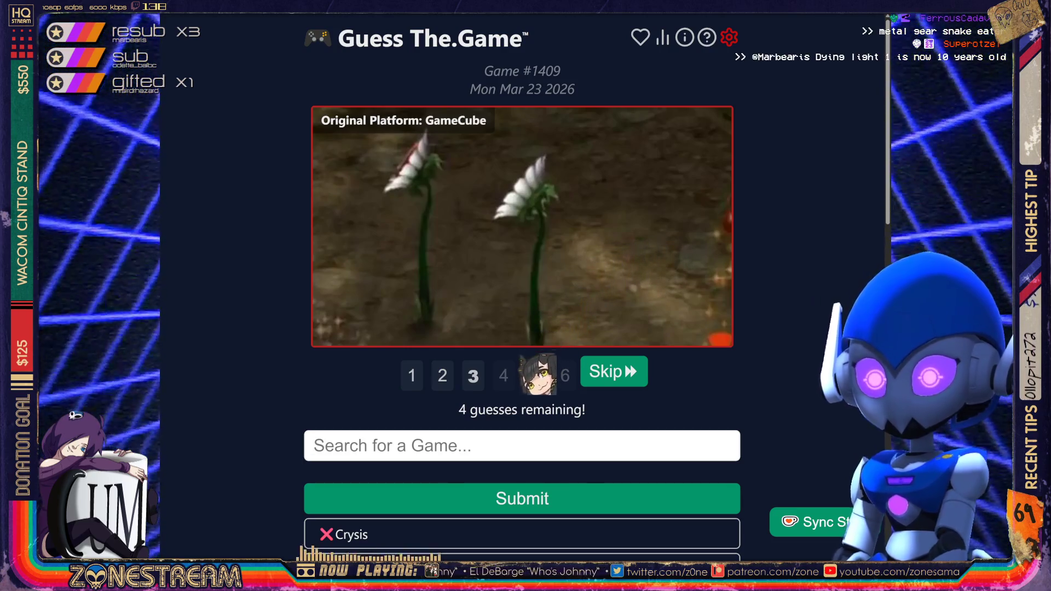
- Solve #1409 with Pikmin and move on to puzzle #1408
type("Pikmin")
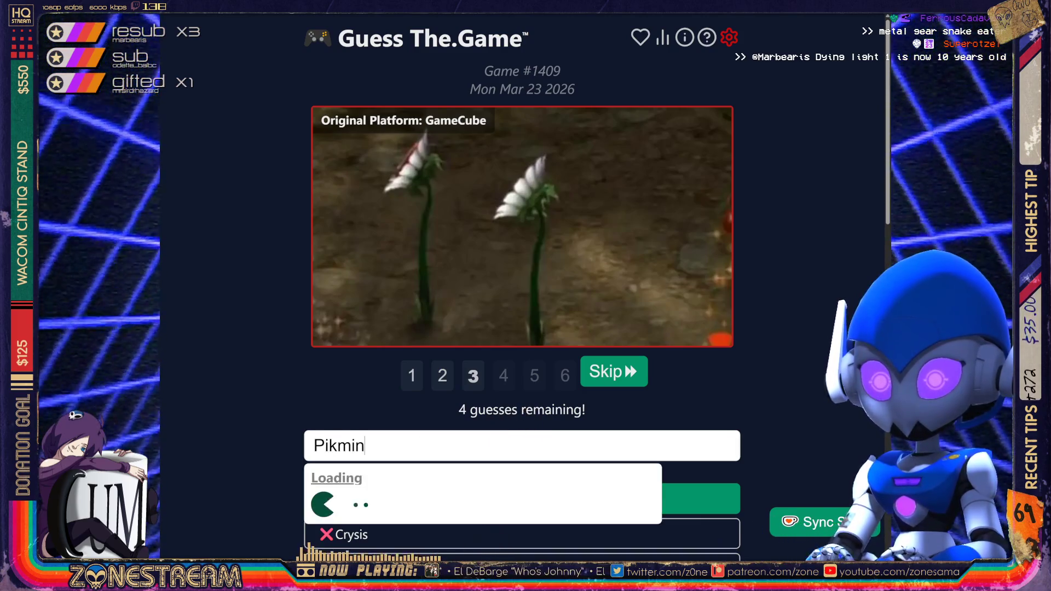
key("Return")
key("Return")
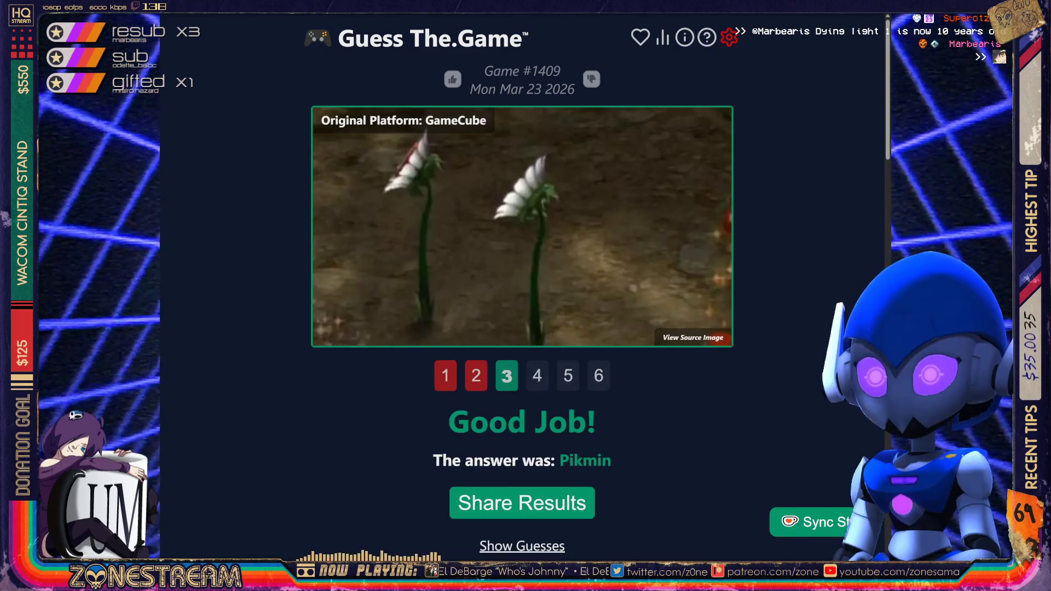
scroll(523, 287, "down", 15)
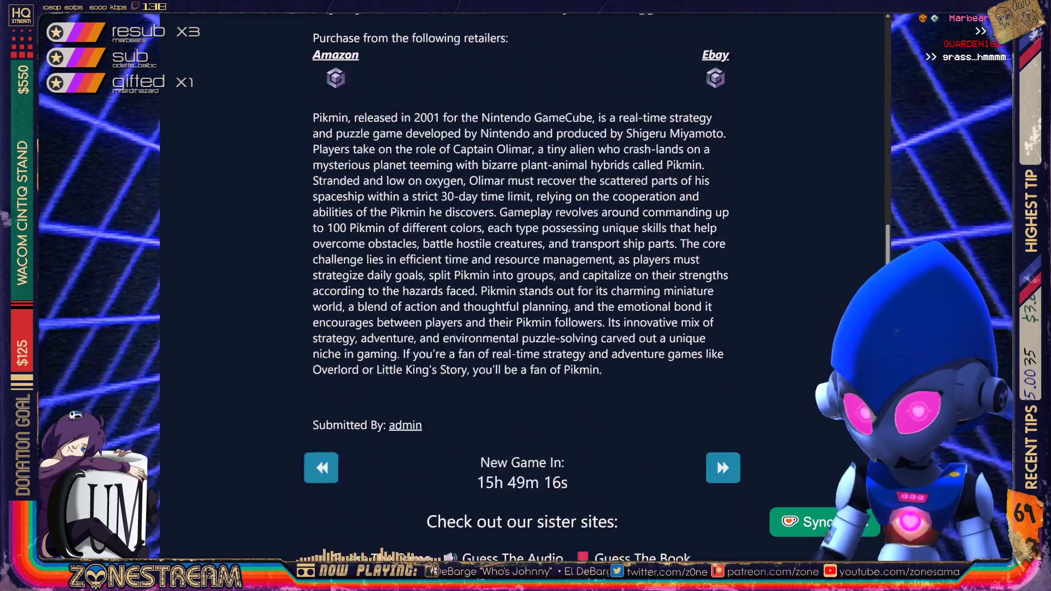
left_click(321, 338)
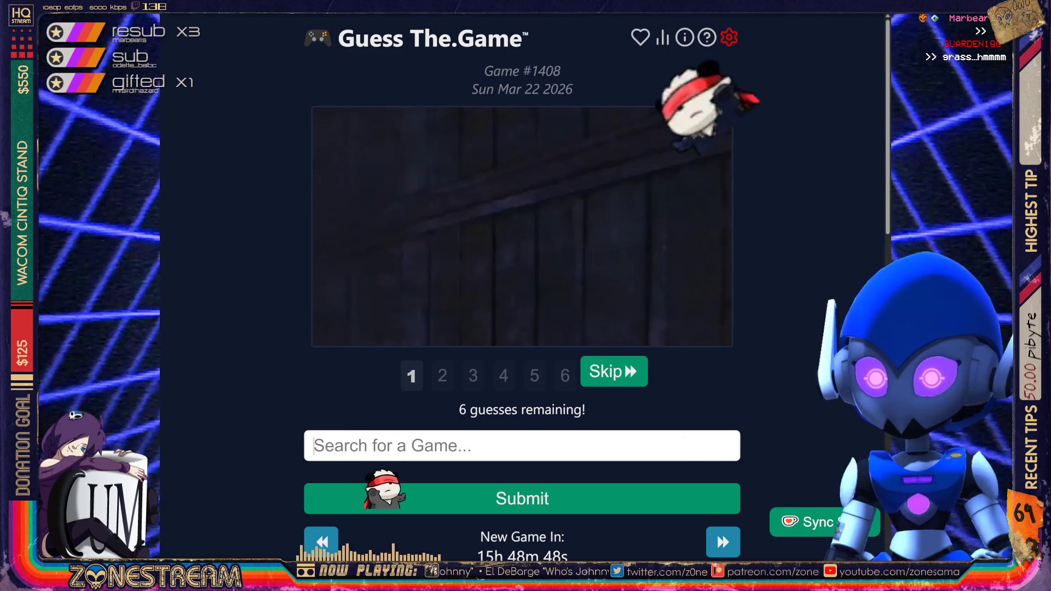
- Guess Silent Hill 2 (wrong), then pick The Elder Scrolls IV: Oblivion as the next guess
type("Silent Hill 2")
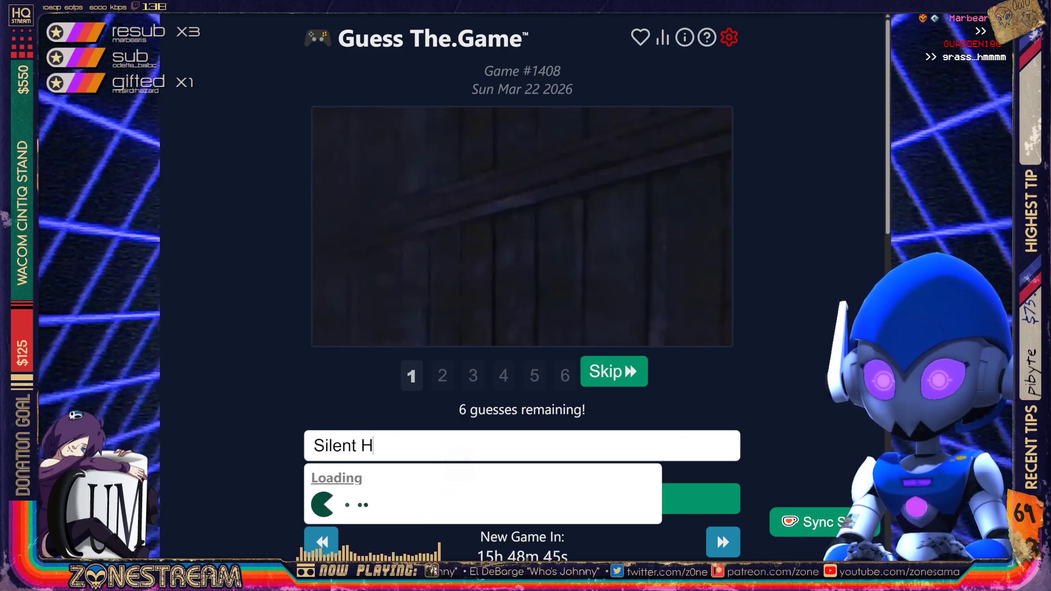
key("BackSpace")
key("BackSpace")
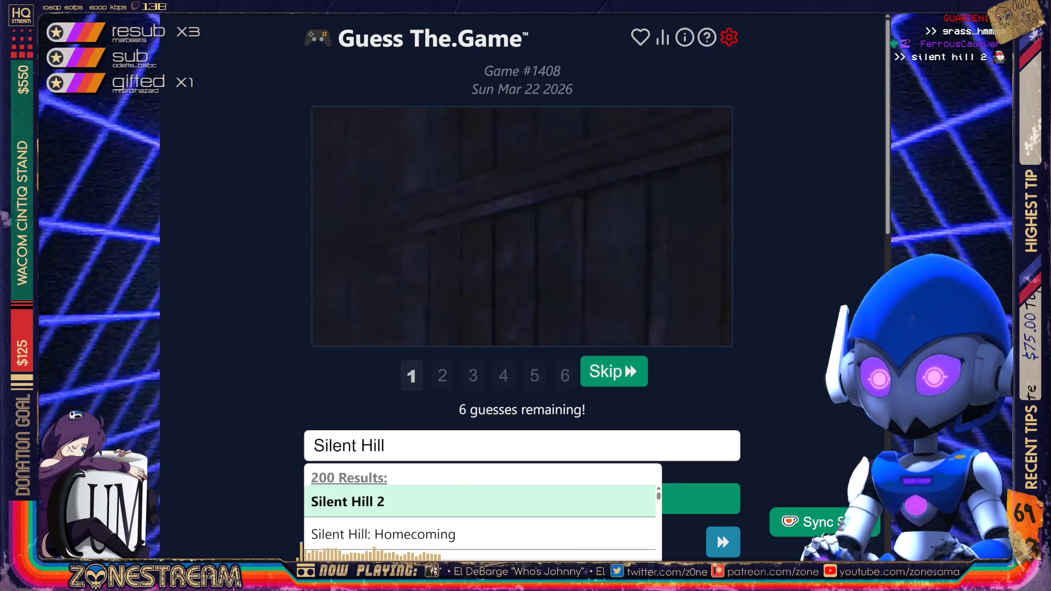
key("Return")
key("Return")
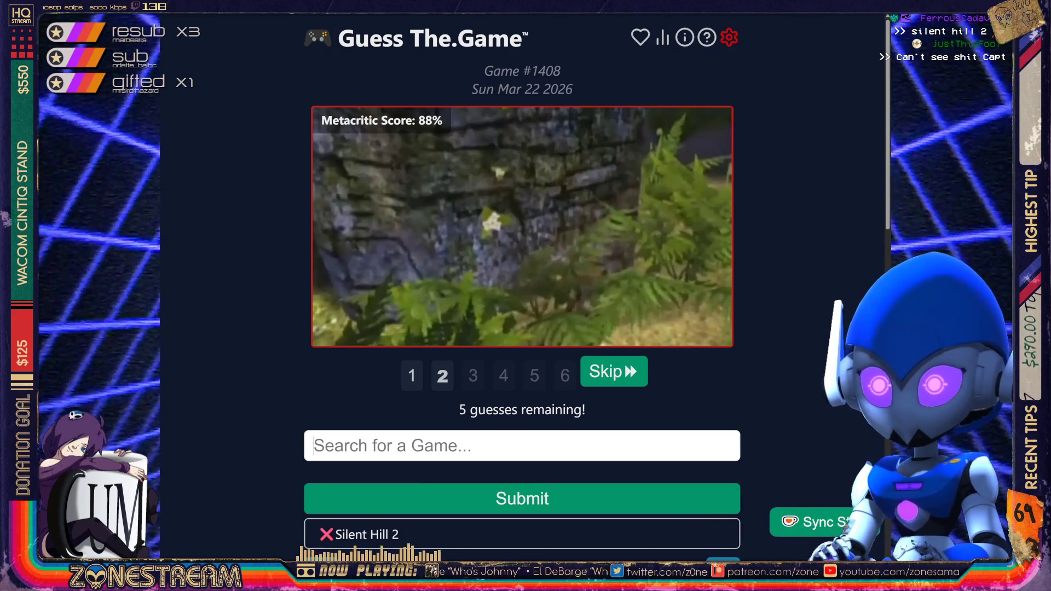
type("The Eld")
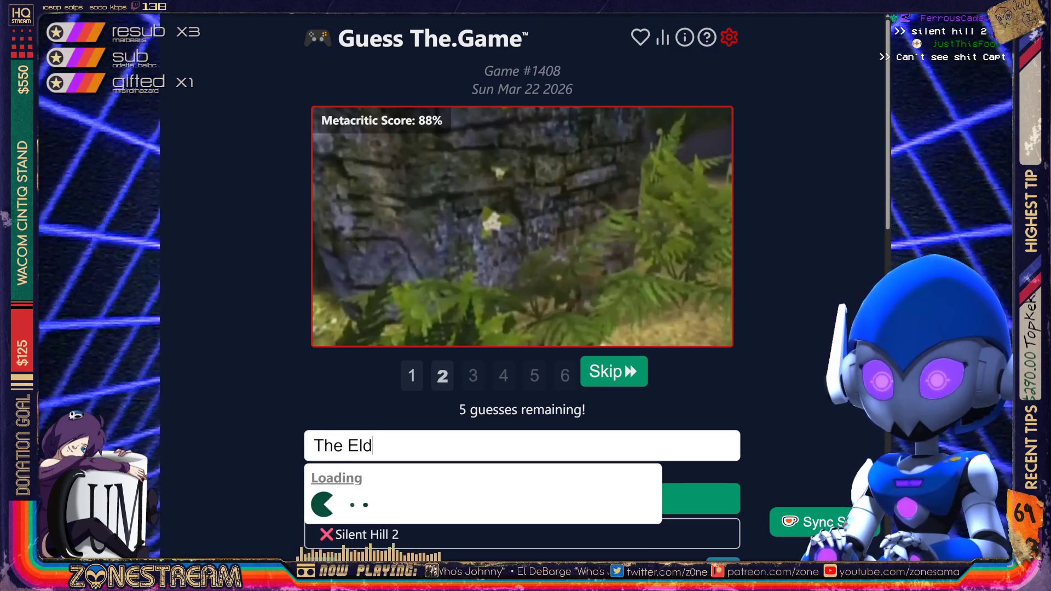
type("er Scroll")
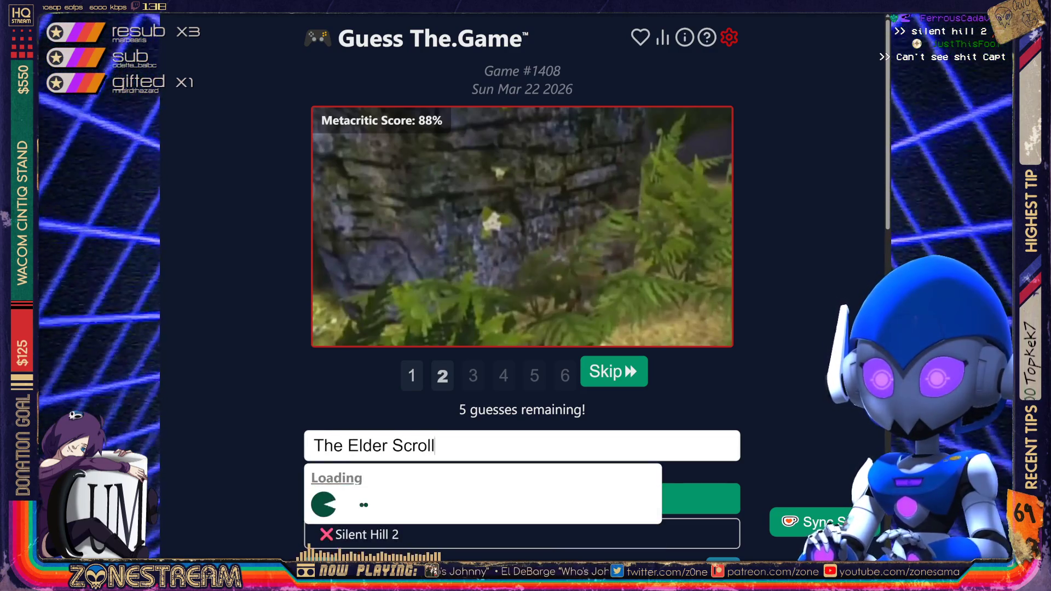
type("s Oblivion")
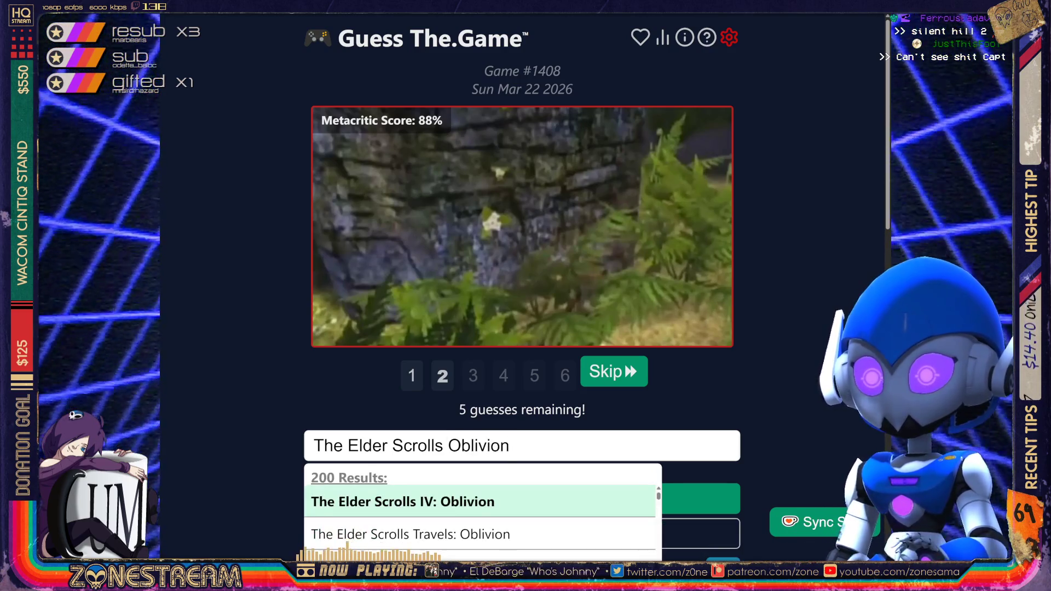
key("Return")
key("Return")
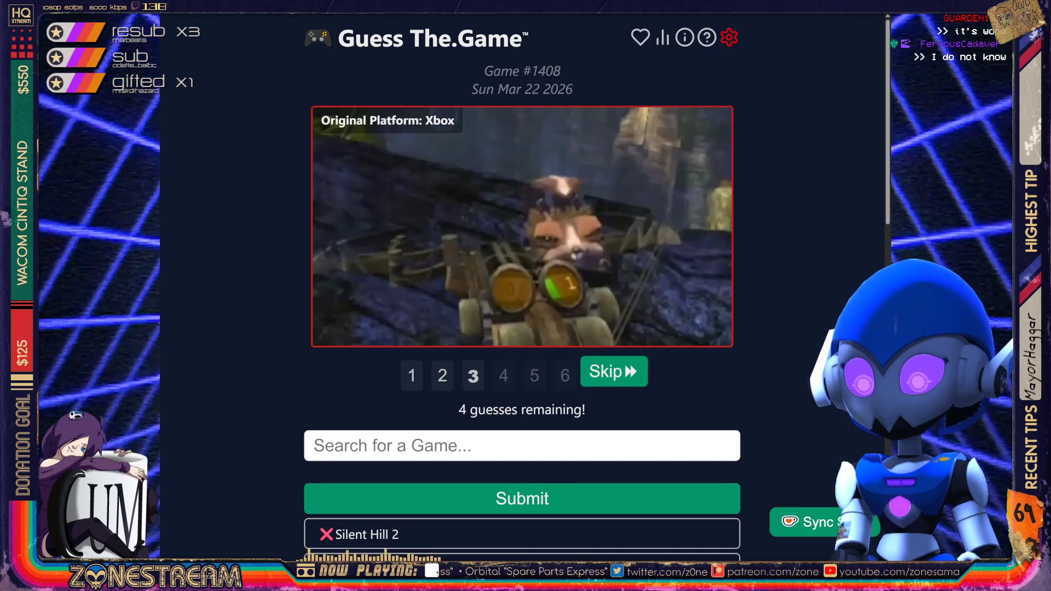
- Solve #1408 with Oddworld: Stranger's Wrath and go to puzzle #1407
type("Oddworld")
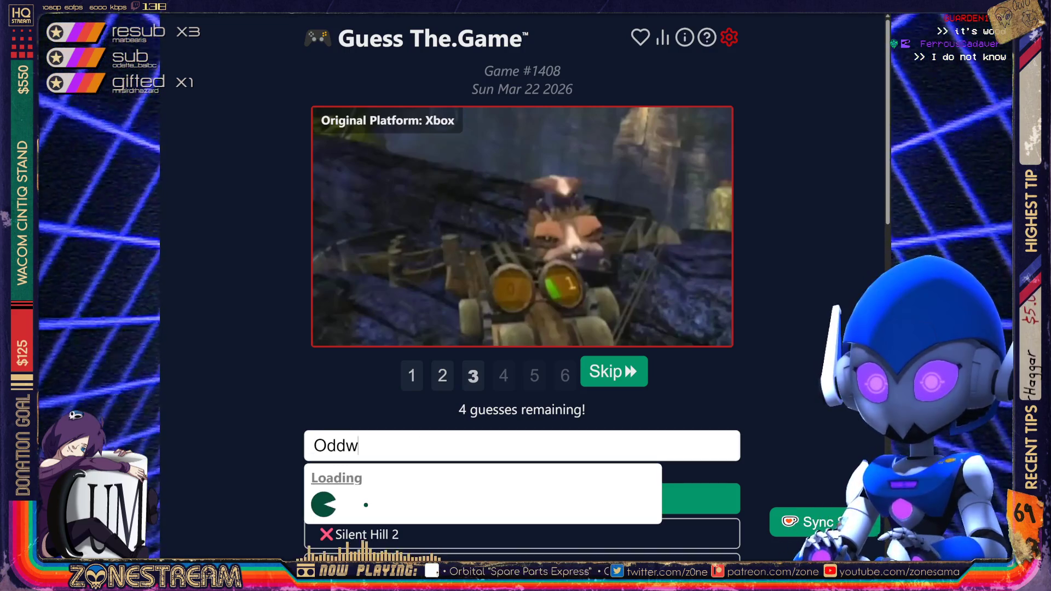
key("Down")
key("Return")
key("Return")
scroll(522, 295, "down", 4)
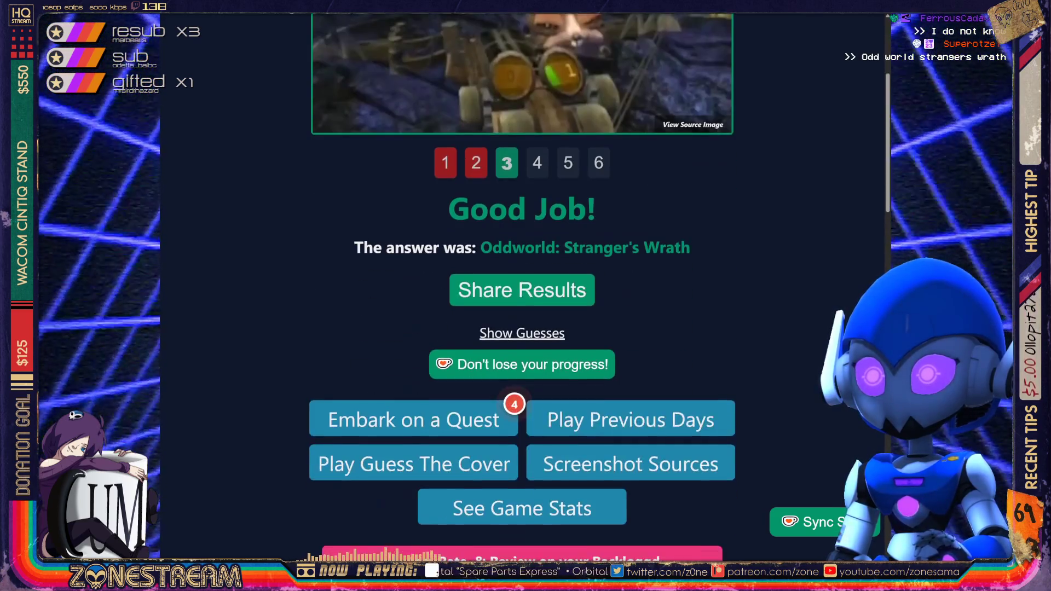
scroll(522, 296, "down", 10)
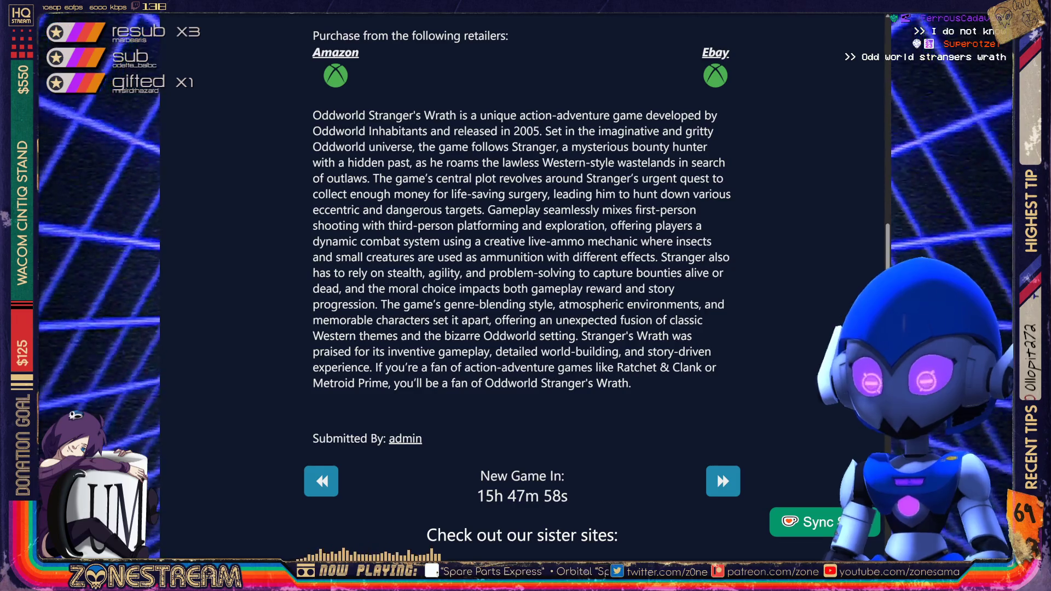
left_click(321, 481)
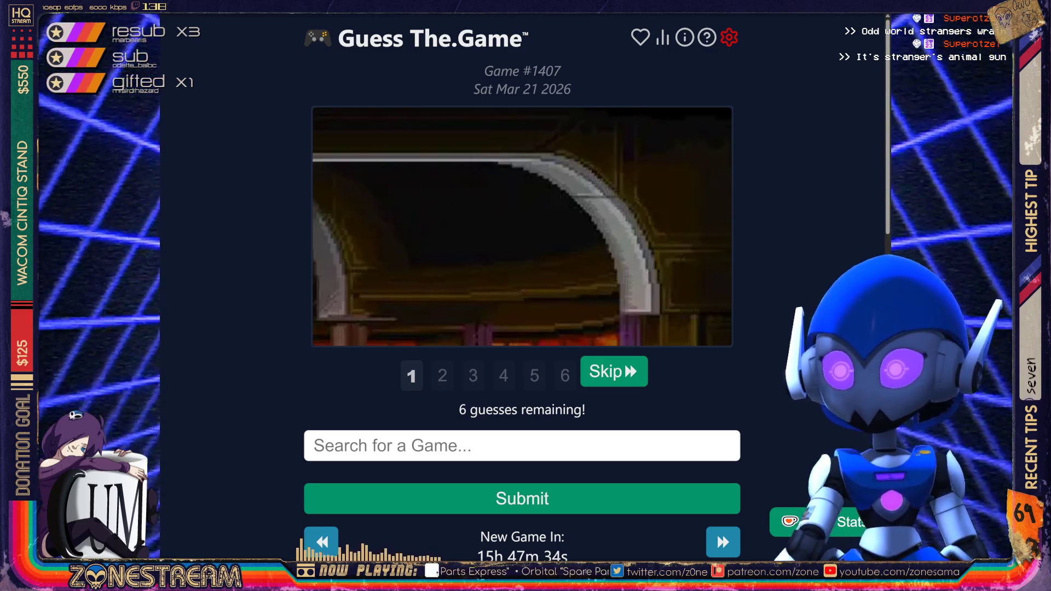
- Guess Skullgirls and Broken Sword: Shadow of the Templars on #1407, both wrong
left_click(313, 446)
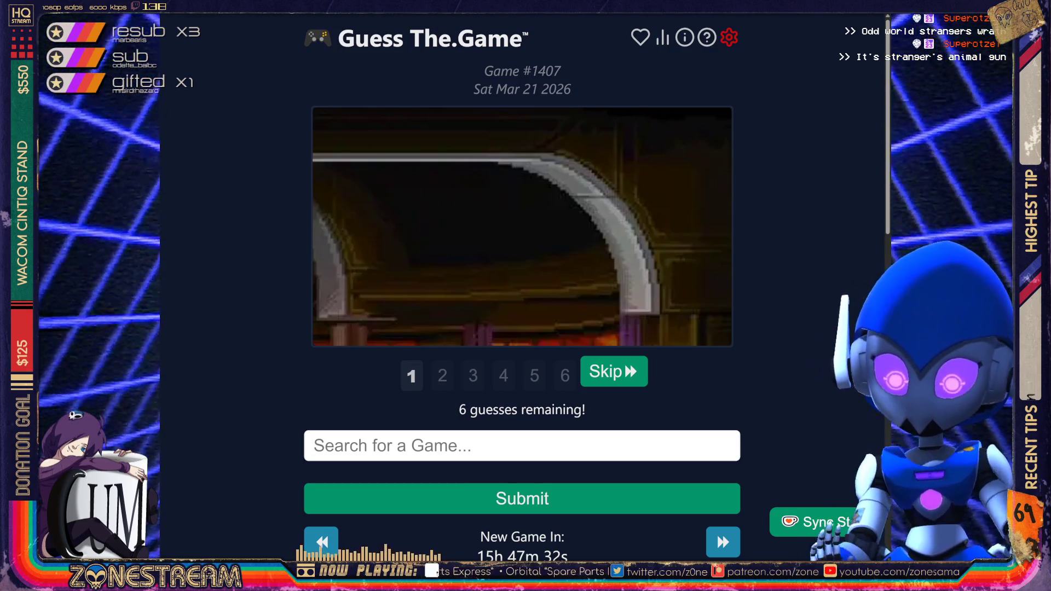
type("Skullgirls")
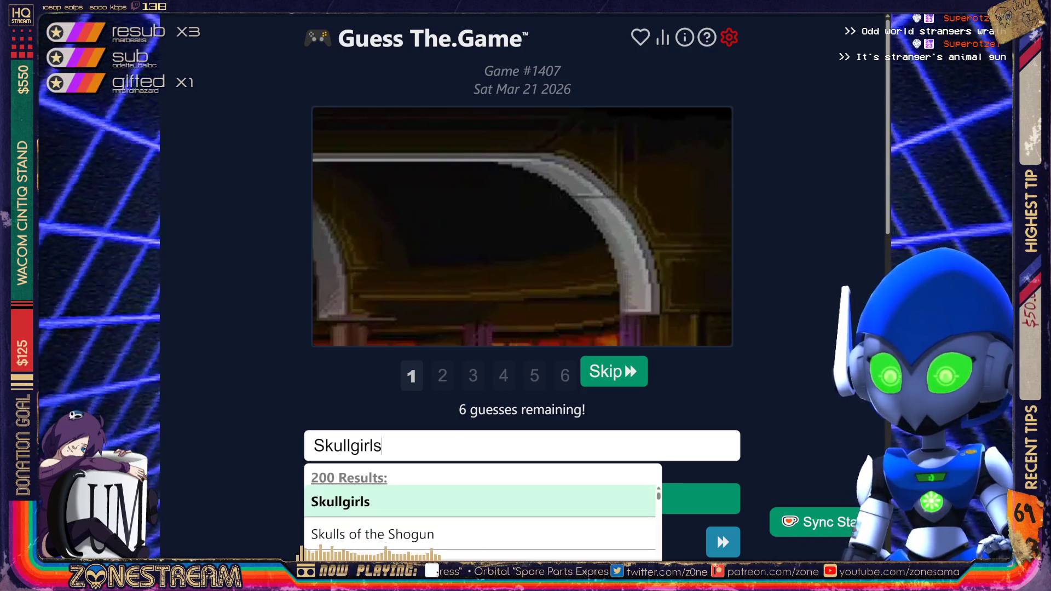
key("Return")
key("Return")
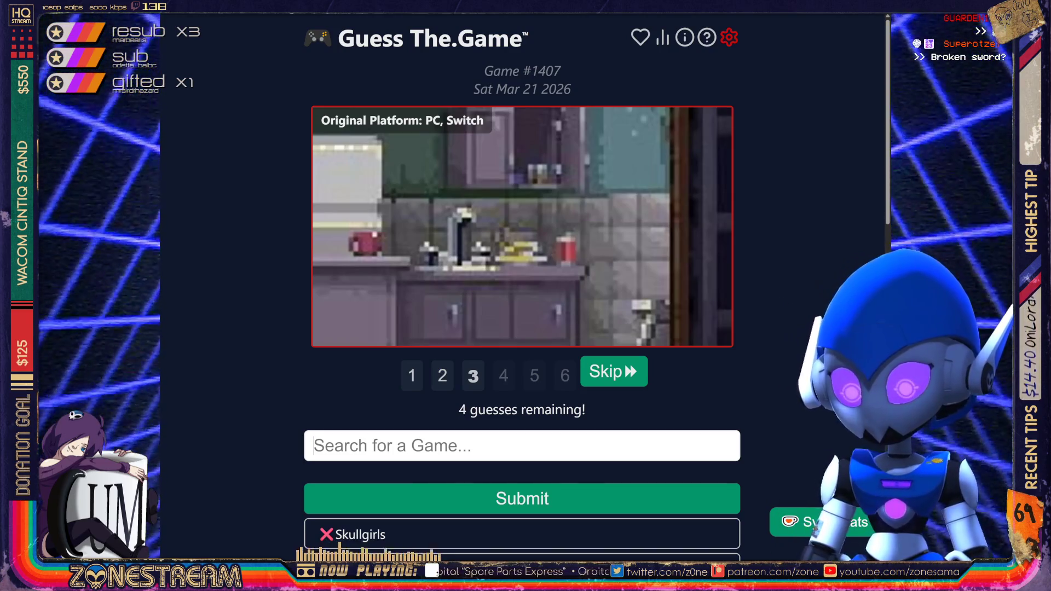
type("Broken Sword")
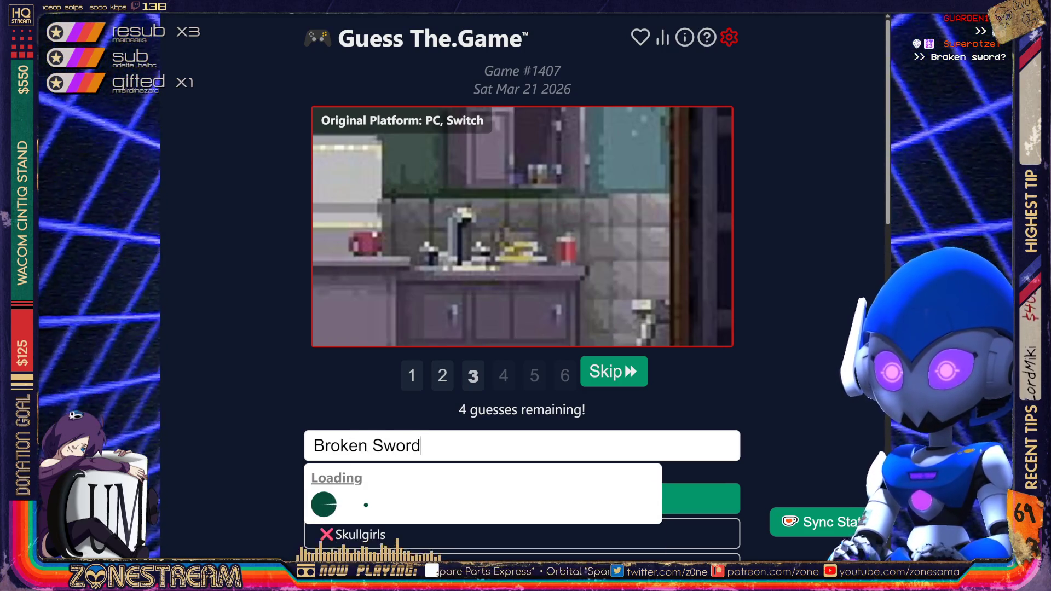
key("Down")
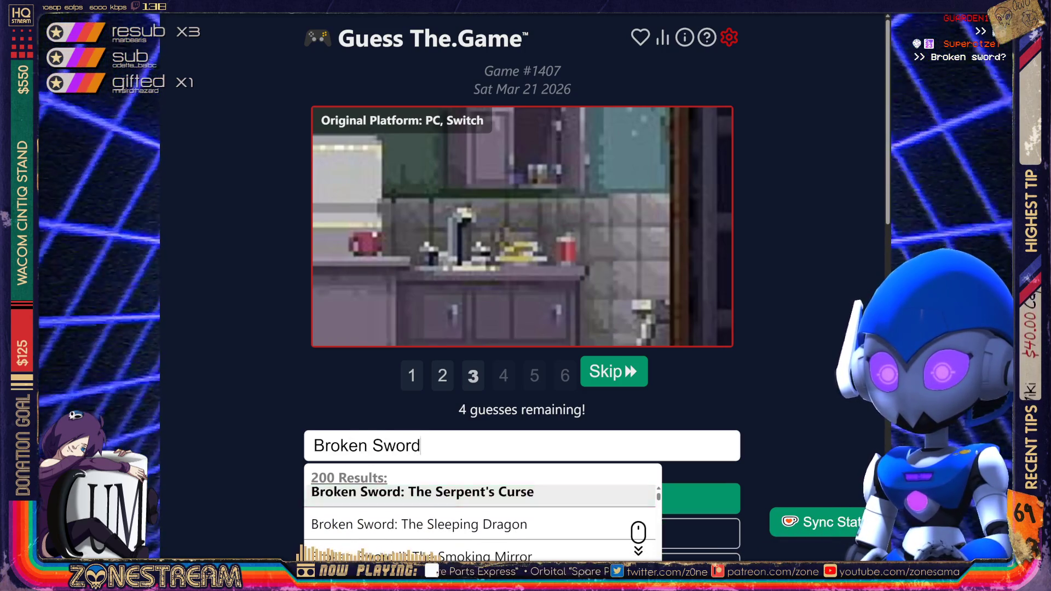
key("Up")
key("Return")
key("Return")
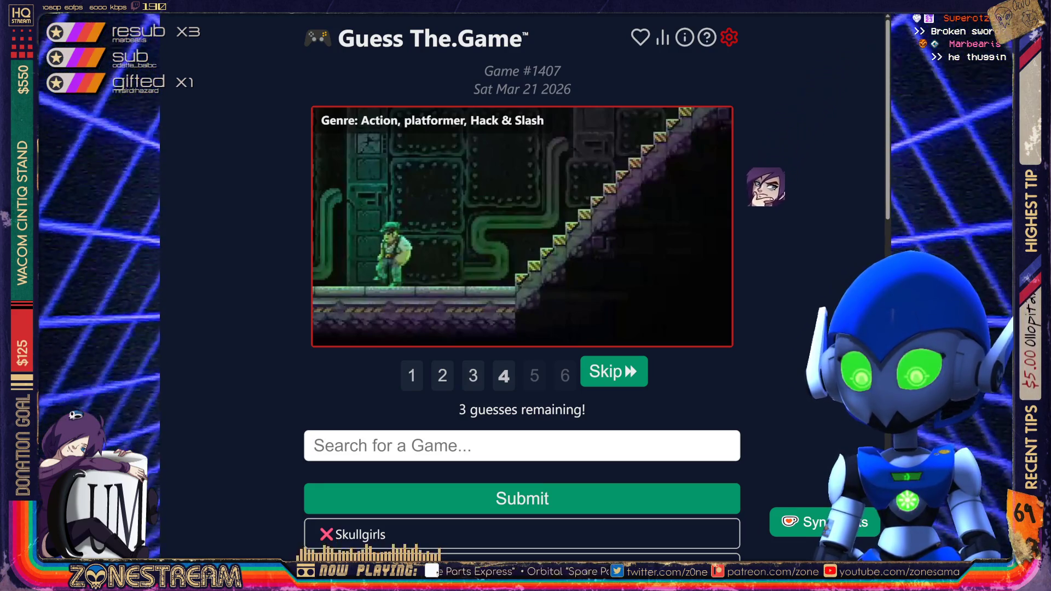
- Skip the remaining clues of #1407 to reveal Katana ZERO, then open puzzle #1406
key("Return")
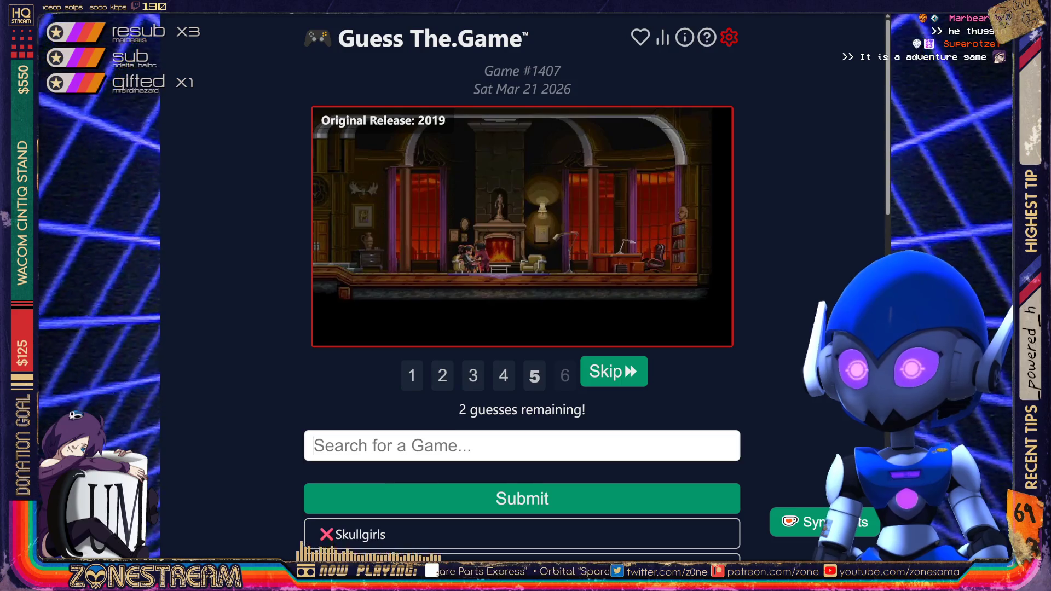
key("Return")
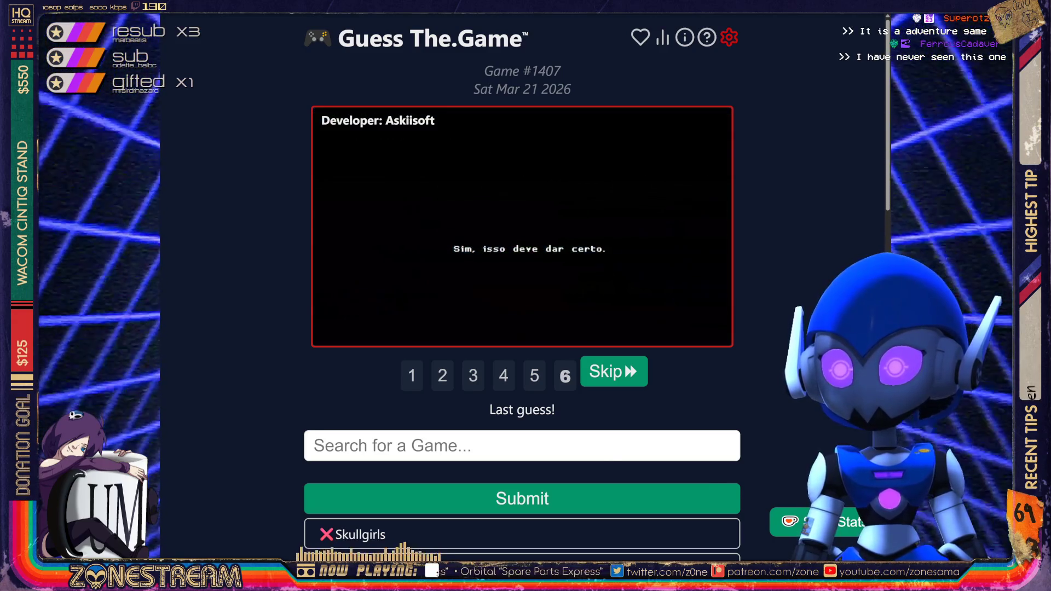
left_click(614, 372)
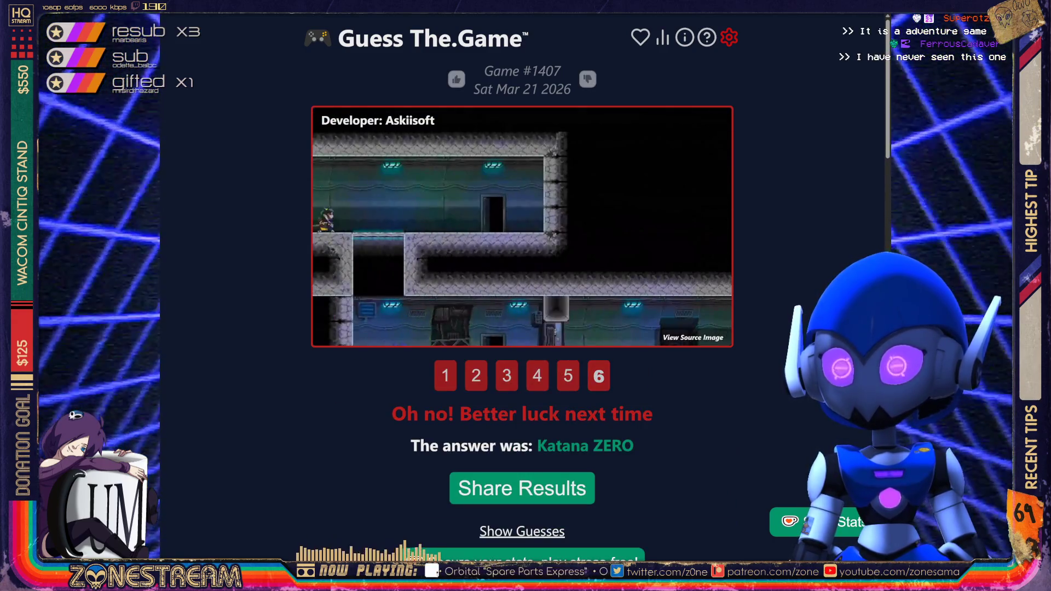
scroll(522, 295, "down", 15)
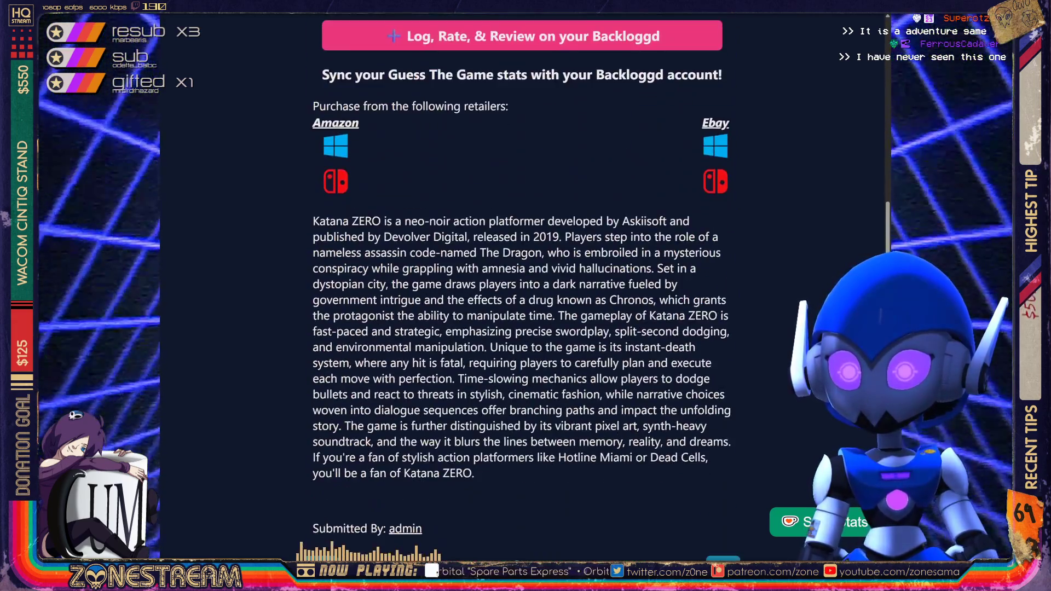
scroll(522, 295, "down", 5)
left_click(321, 315)
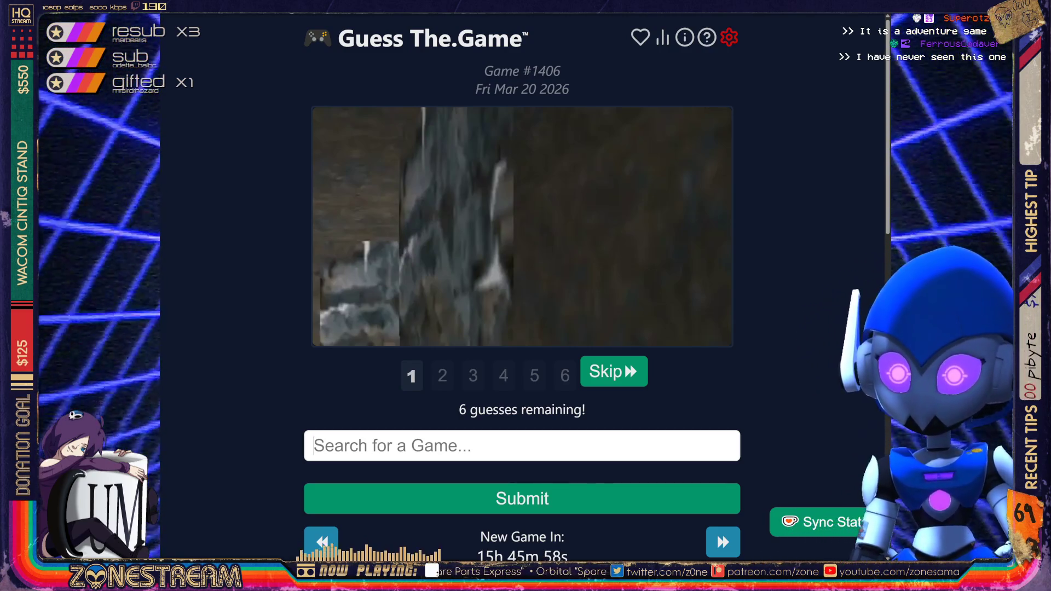
- Solve #1406 first try with Tomb Raider and go to puzzle #1405
type("Tomb Raider")
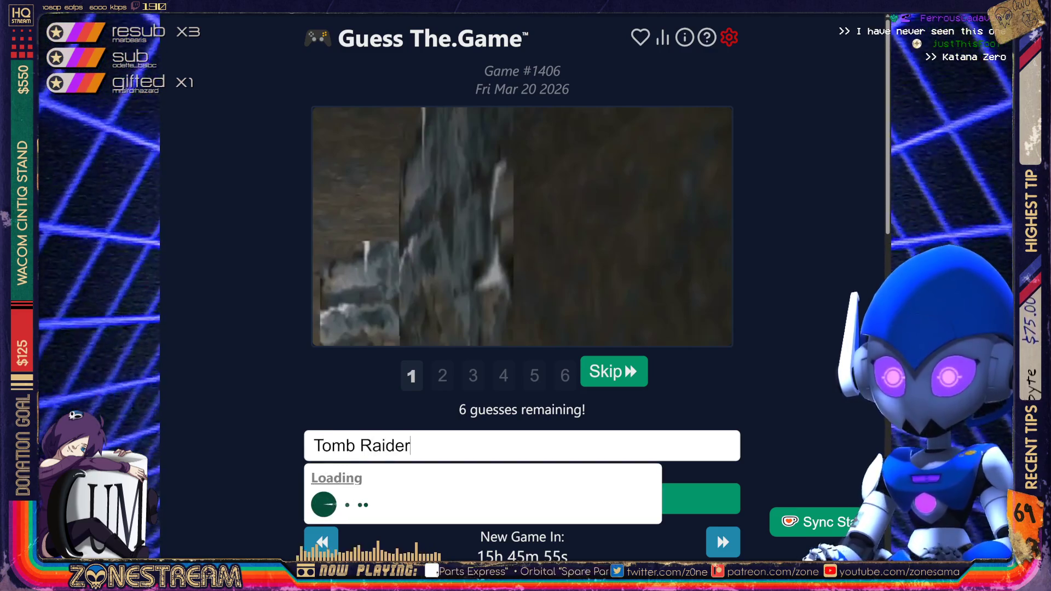
key("Return")
key("Return")
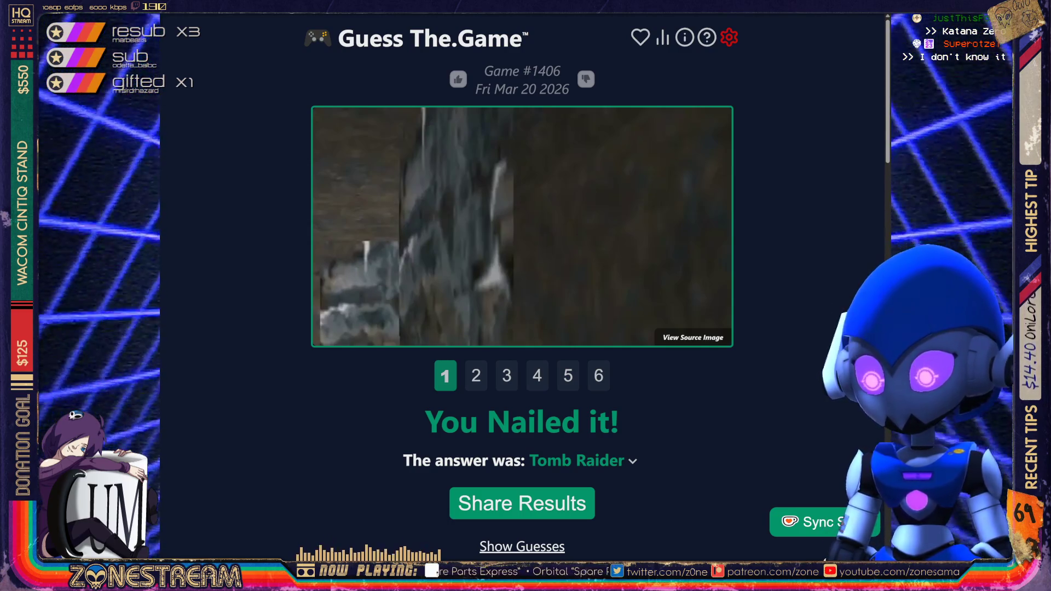
scroll(522, 290, "down", 10)
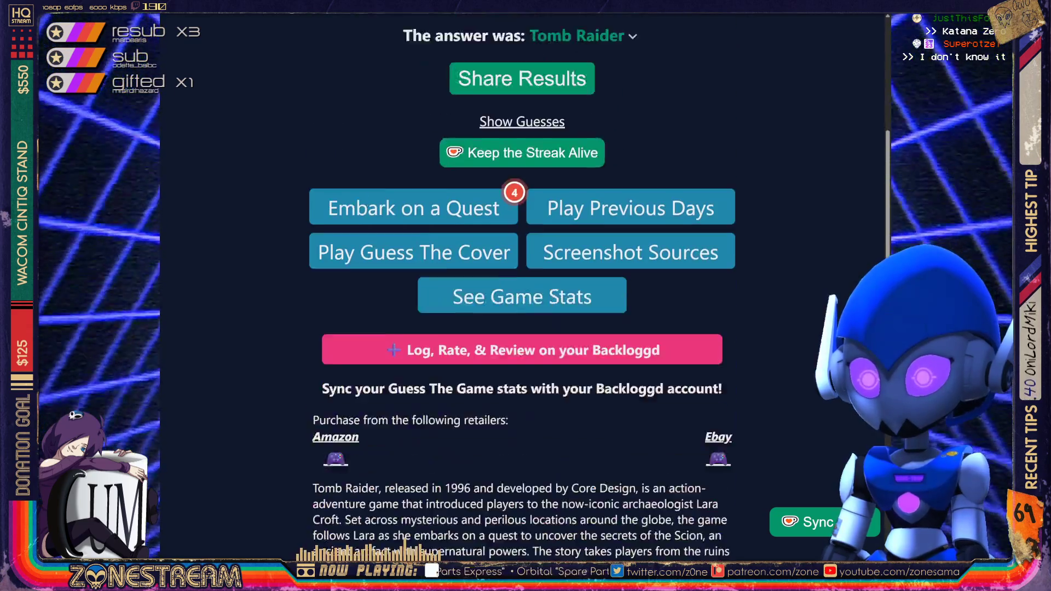
scroll(522, 290, "down", 3)
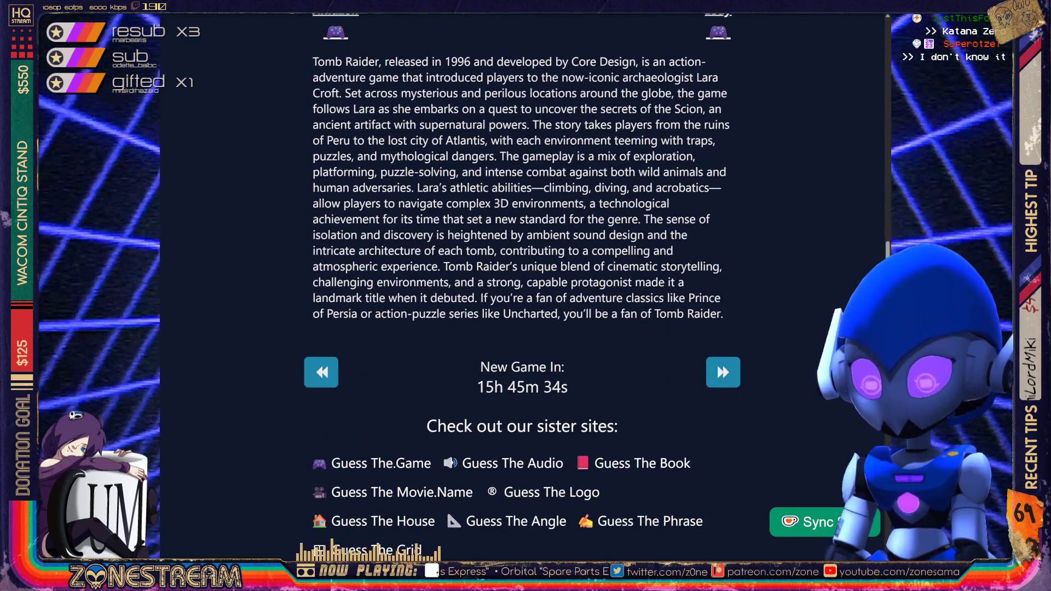
left_click(321, 372)
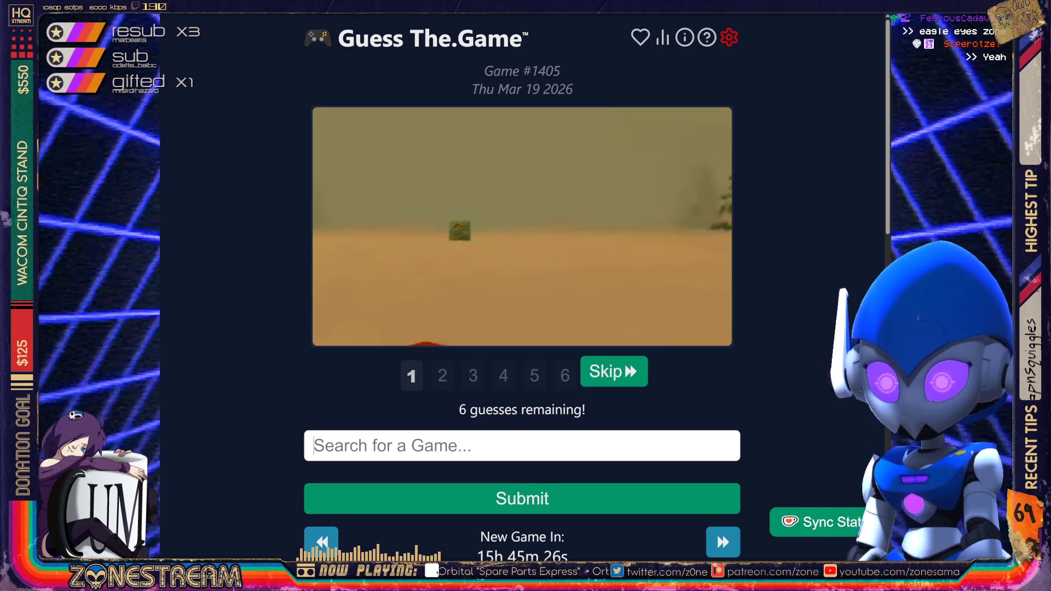
- Guess South Park Rally, then solve #1405 with South Park and go to puzzle #1404
type("South Par")
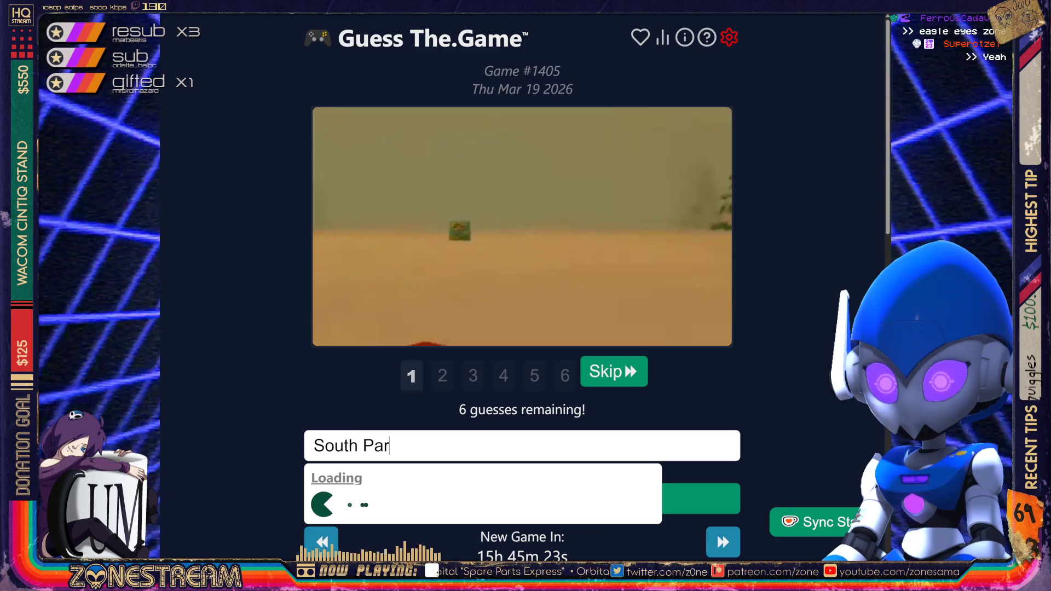
type("k")
key("Down")
key("Down")
key("Down")
key("Down")
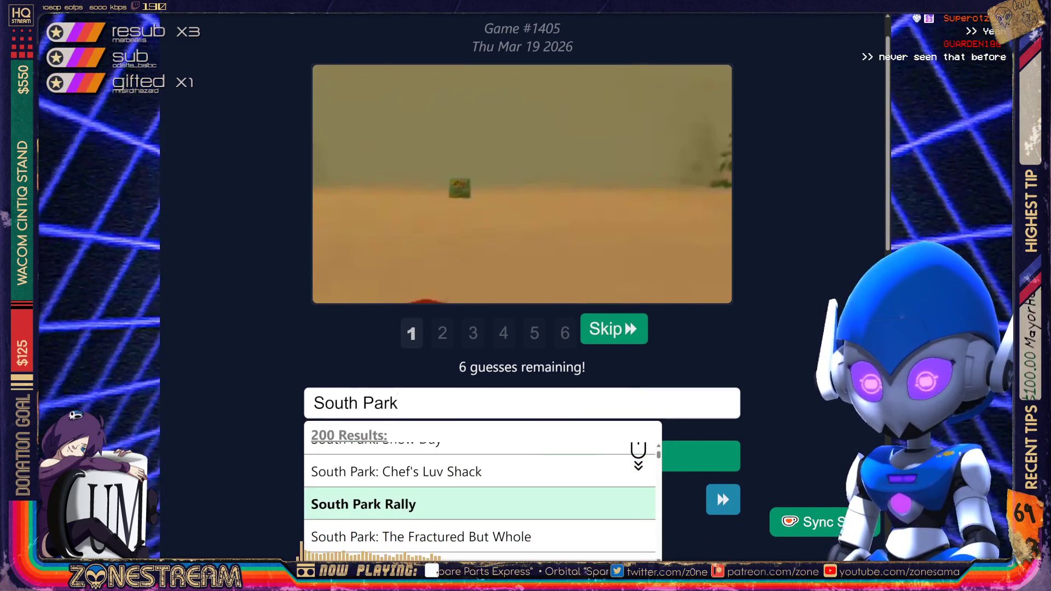
key("Return")
key("Return")
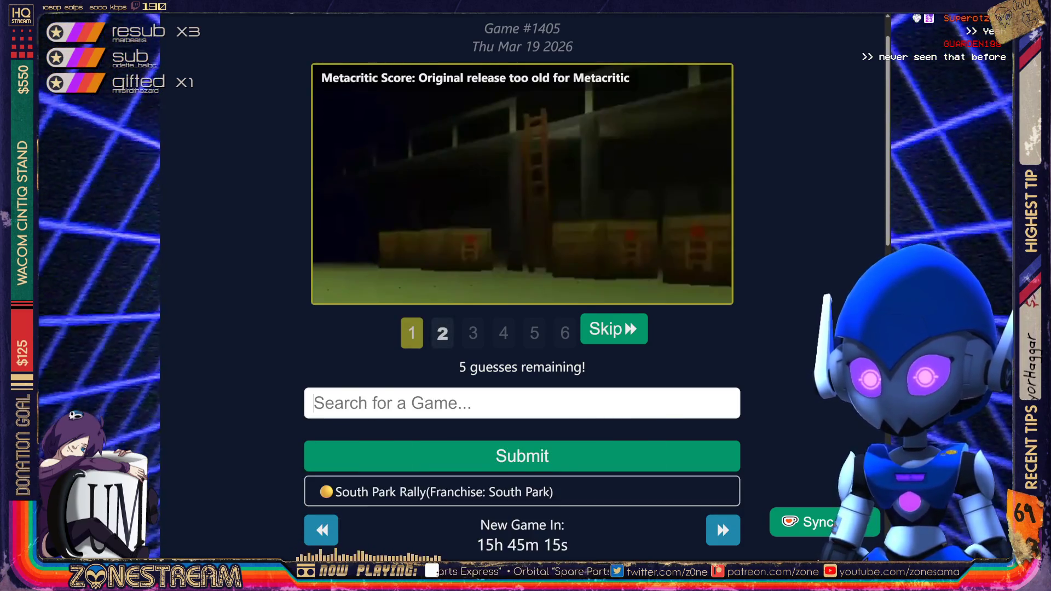
type("South Park")
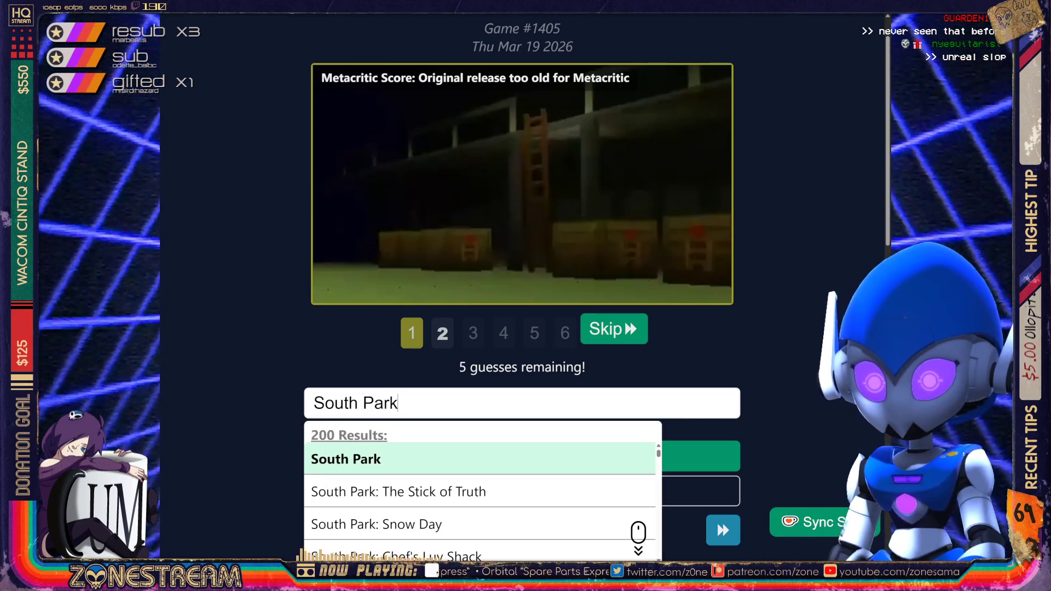
key("Return")
key("Return")
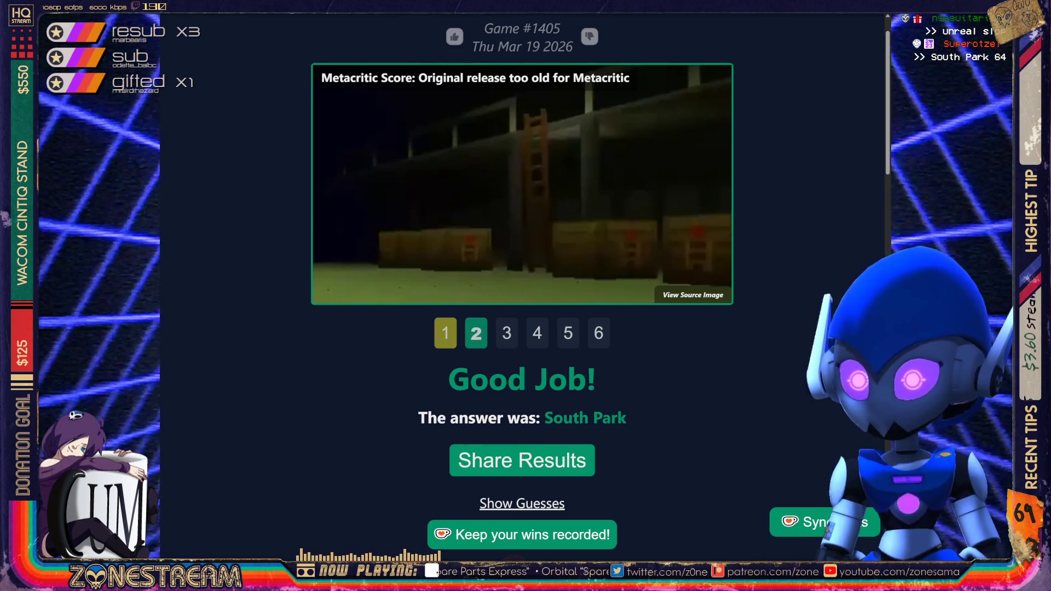
scroll(522, 296, "down", 5)
scroll(522, 296, "down", 8)
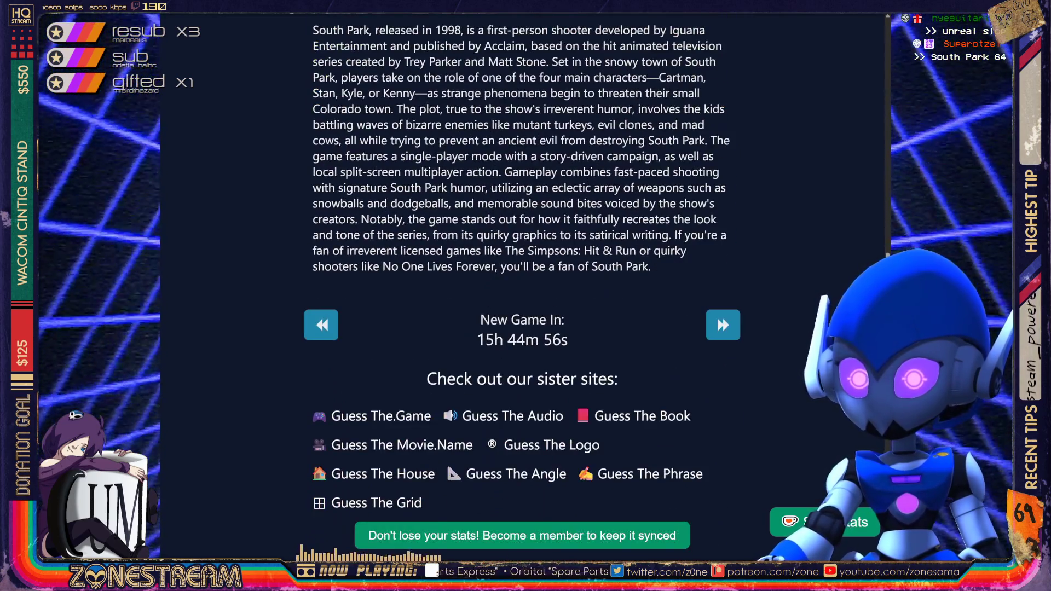
left_click(321, 325)
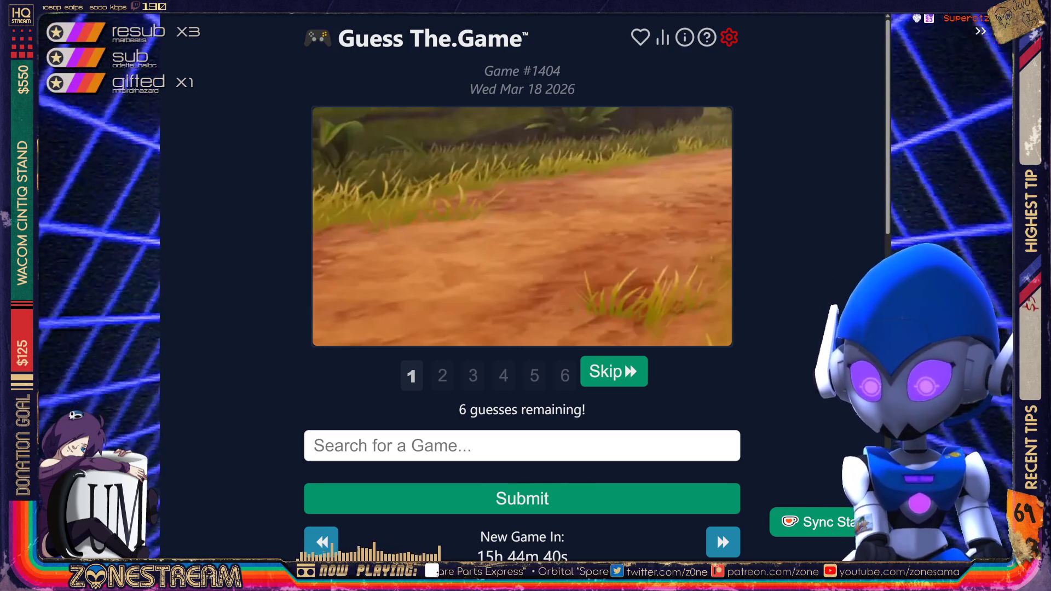
- Skip the first clue of #1404 and guess Final Fantasy X, which is wrong
key("Return")
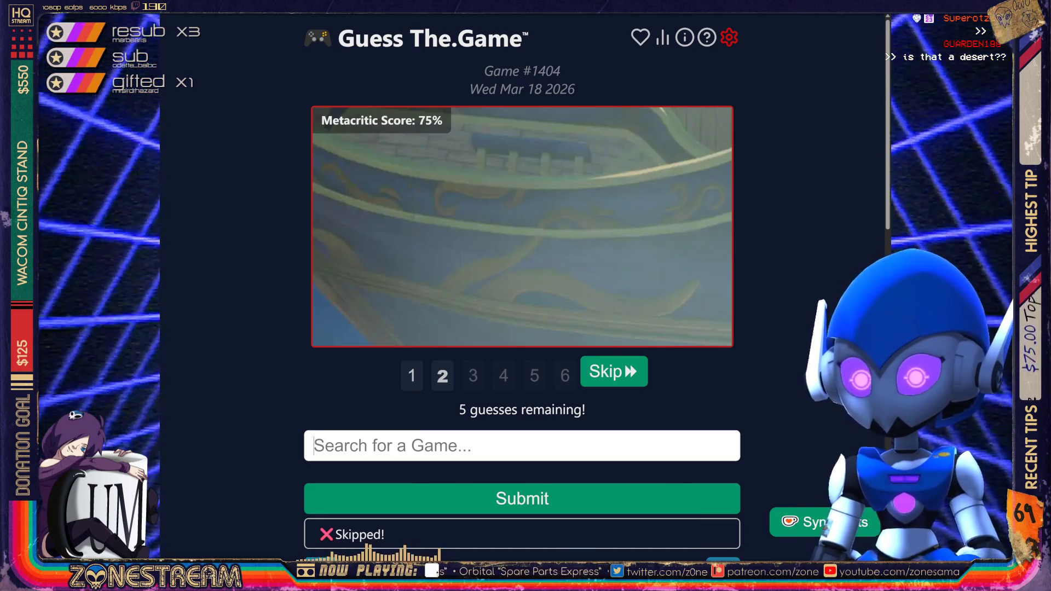
type("Final Fantasy X")
key("Return")
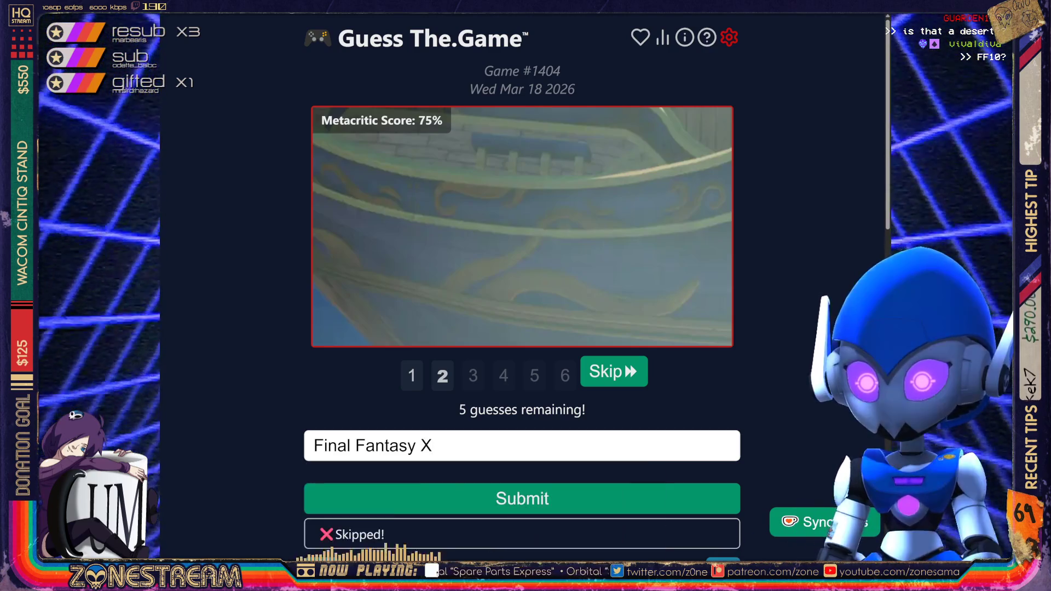
key("Return")
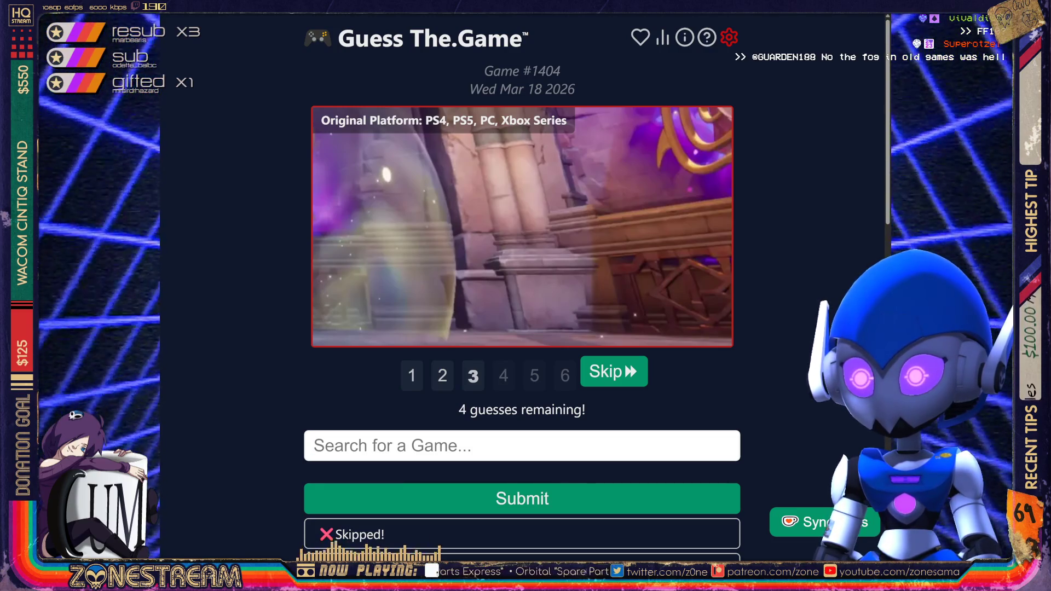
- Skip the remaining clues to reveal Visions of Mana, then open puzzle #1403
key("Return")
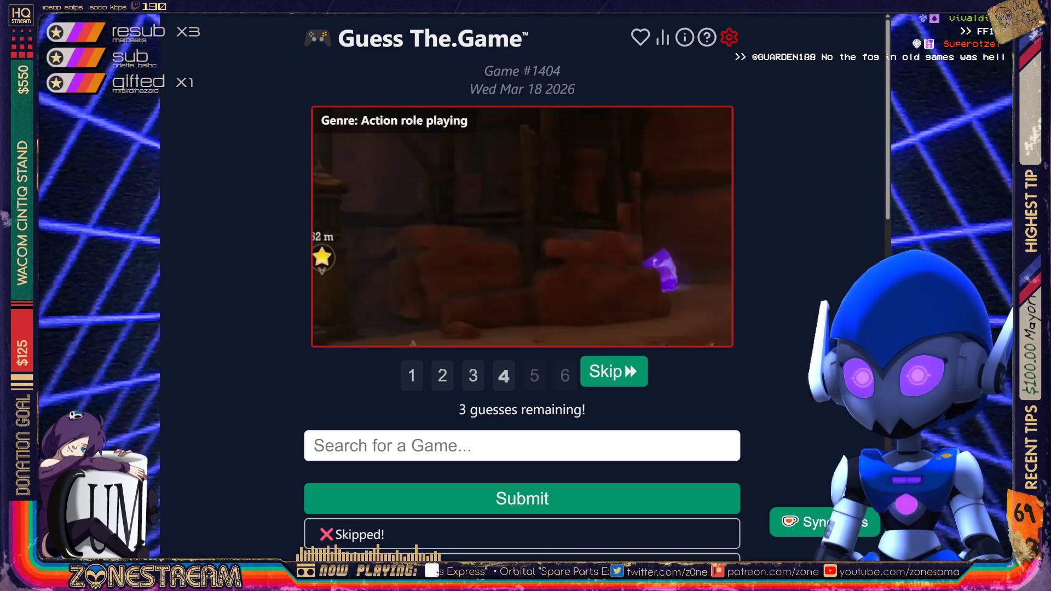
key("Return")
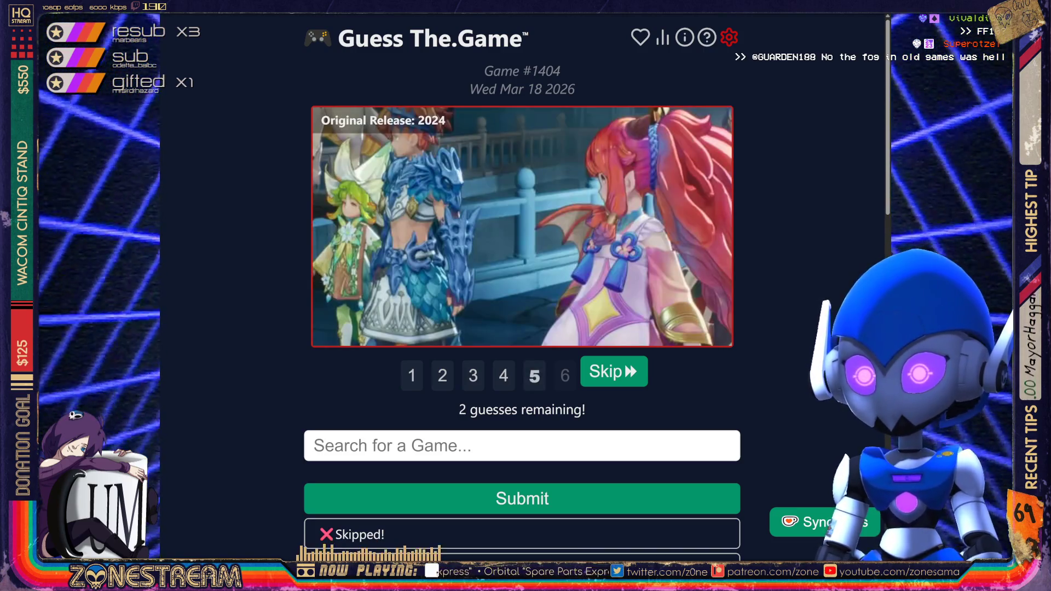
key("Return")
key("Return")
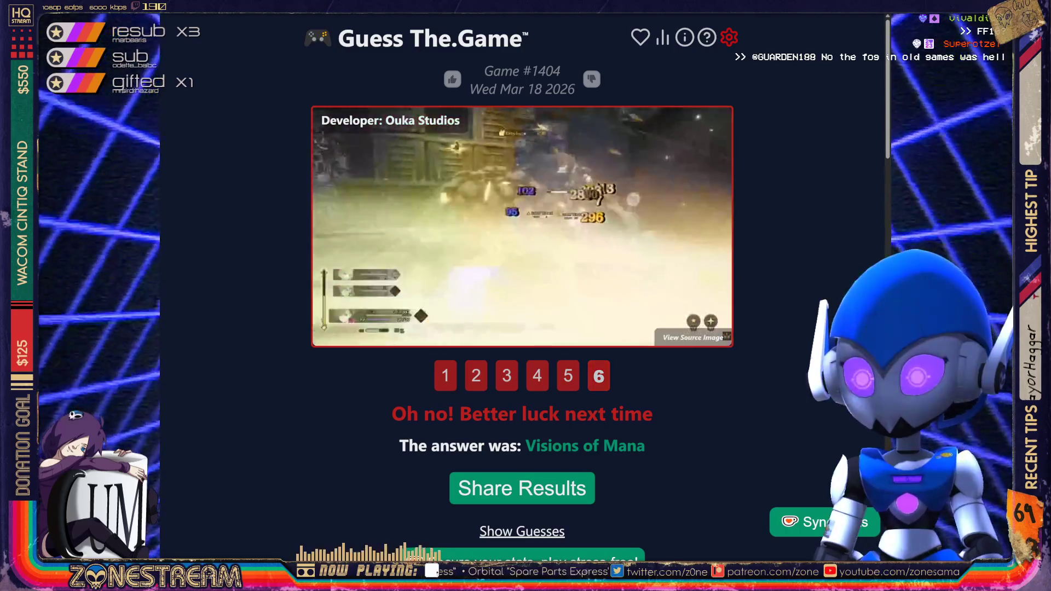
scroll(522, 288, "down", 10)
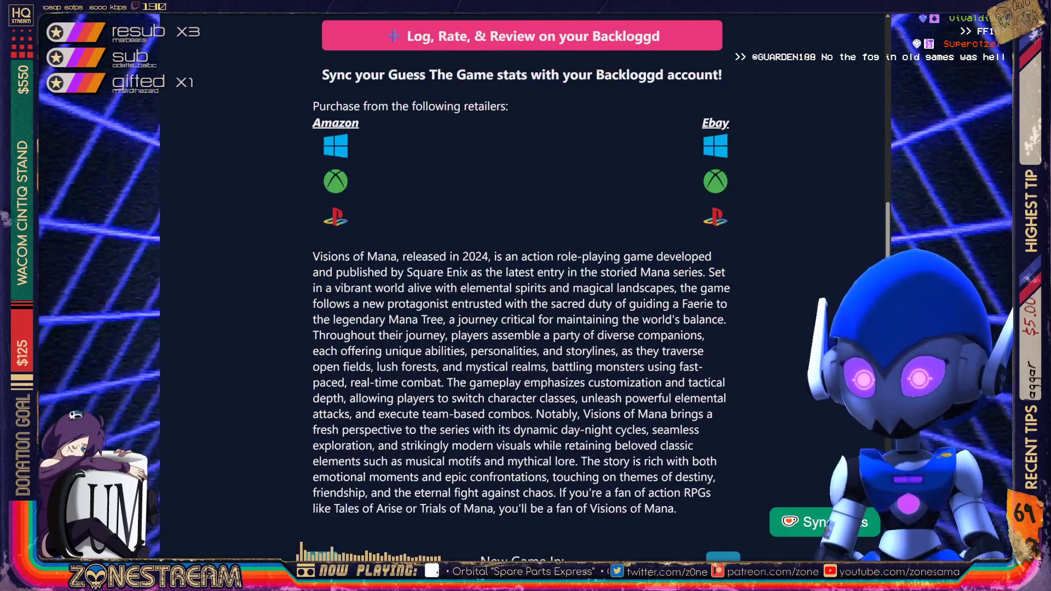
scroll(522, 288, "down", 2)
left_click(321, 439)
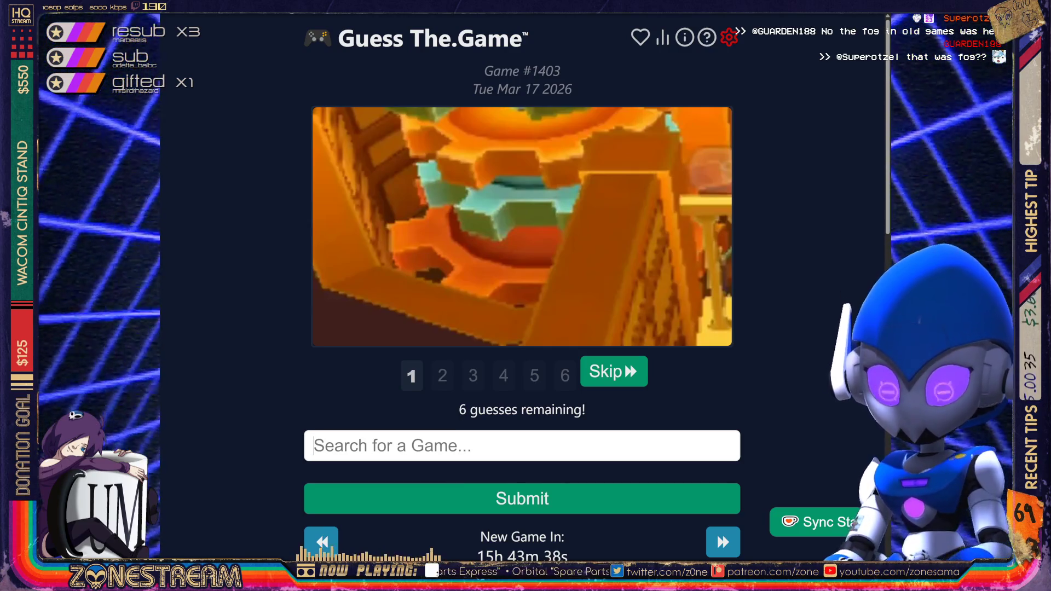
- Replace the 'kiwi' search with 'keywe' and submit KeyWe as the guess
type("kiwi")
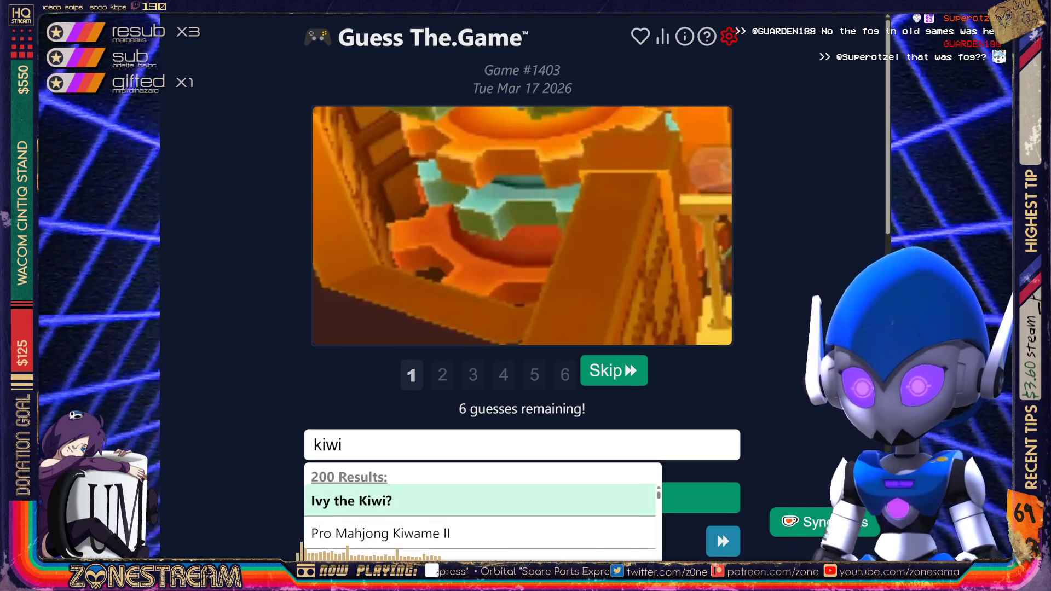
scroll(638, 446, "down", 2)
scroll(638, 446, "down", 5)
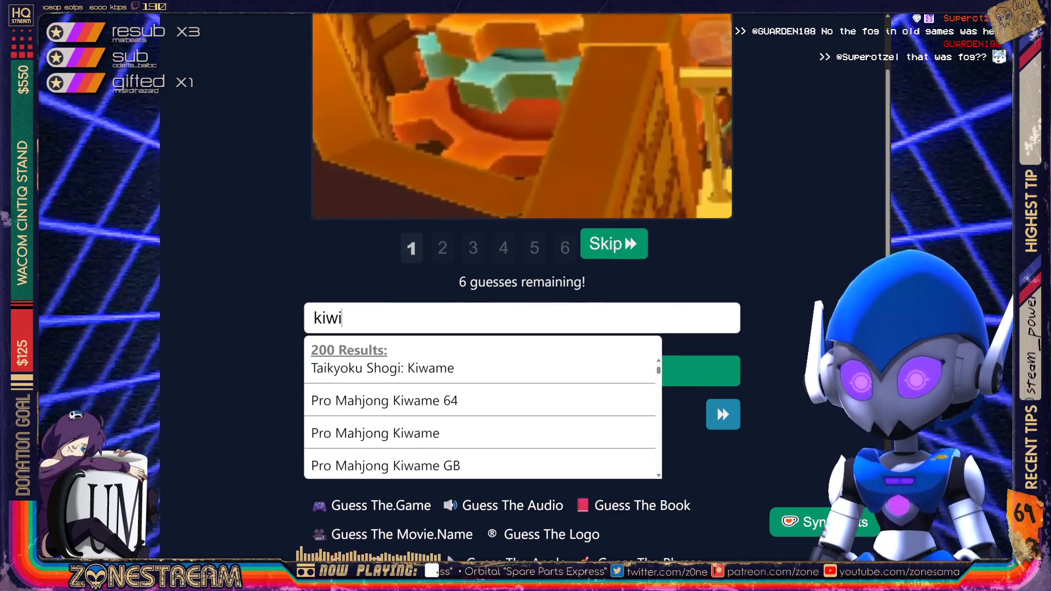
scroll(638, 447, "up", 7)
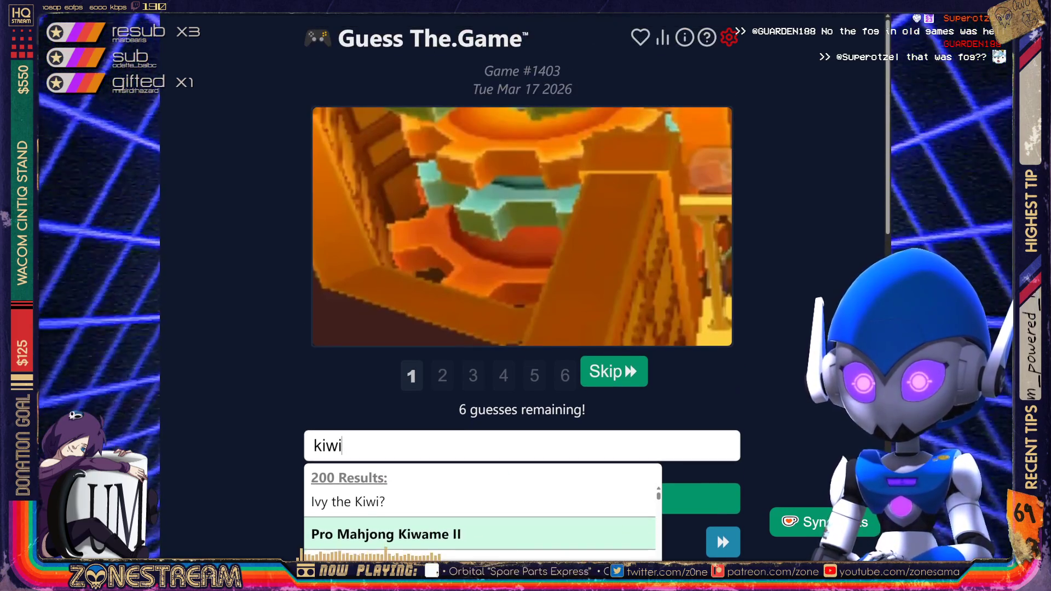
key("ctrl+a")
key("BackSpace")
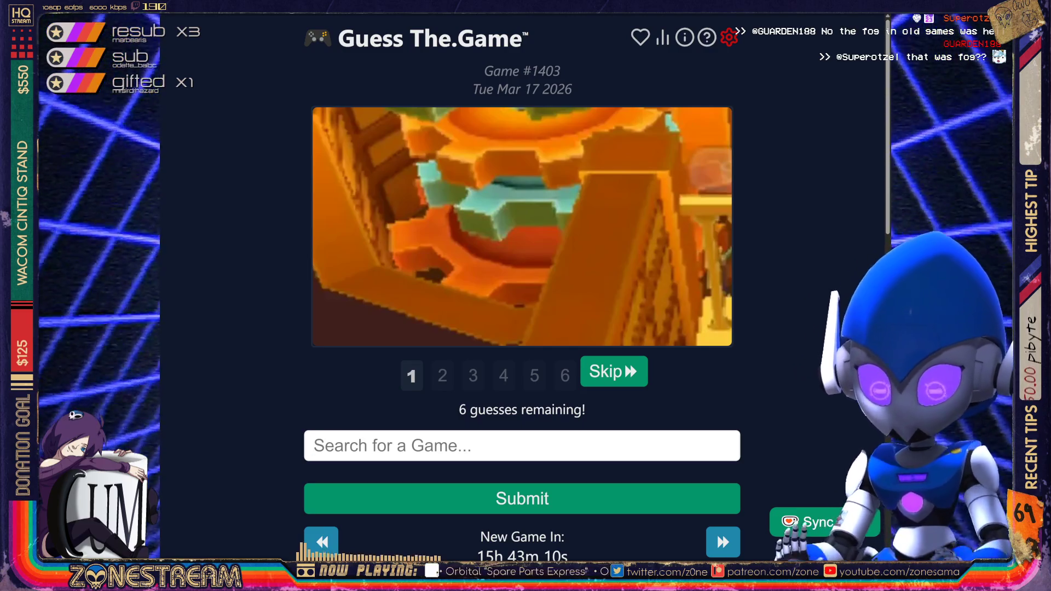
type("keywe")
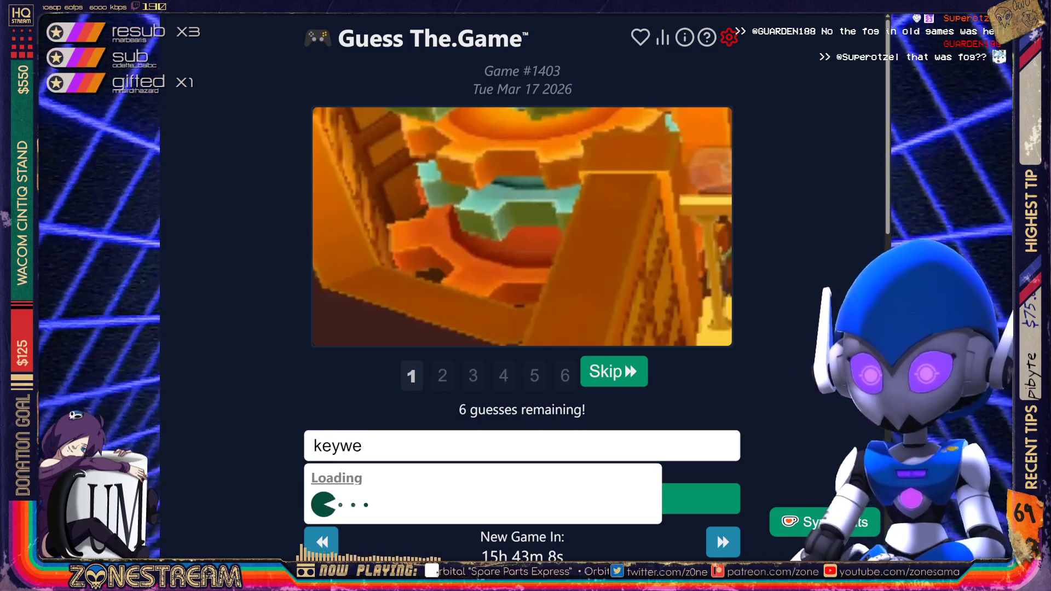
key("Return")
key("Return")
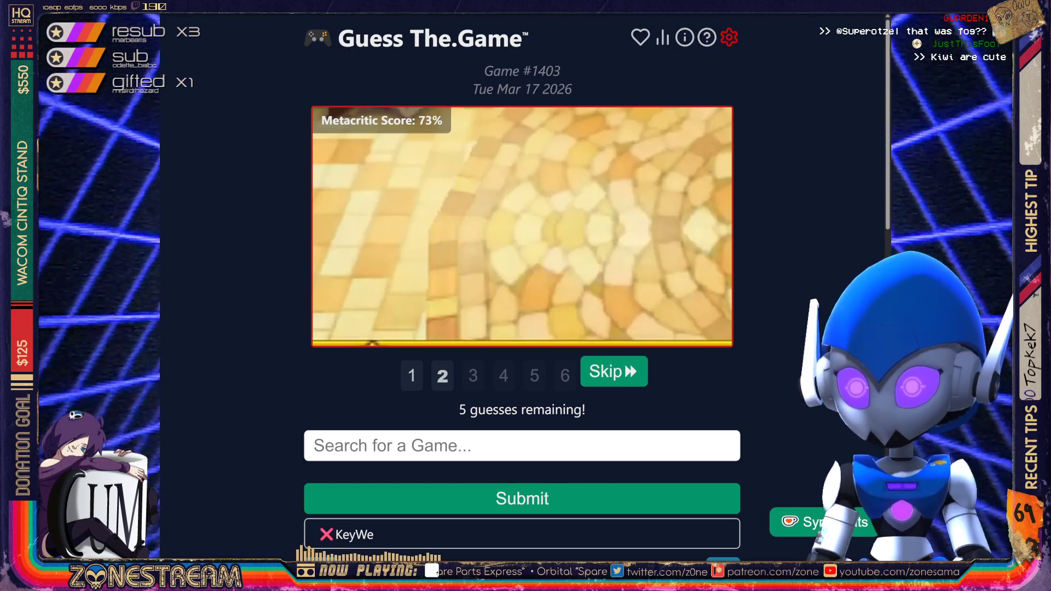
- Skip to the third clue and submit Paper Mario as the guess
key("Return")
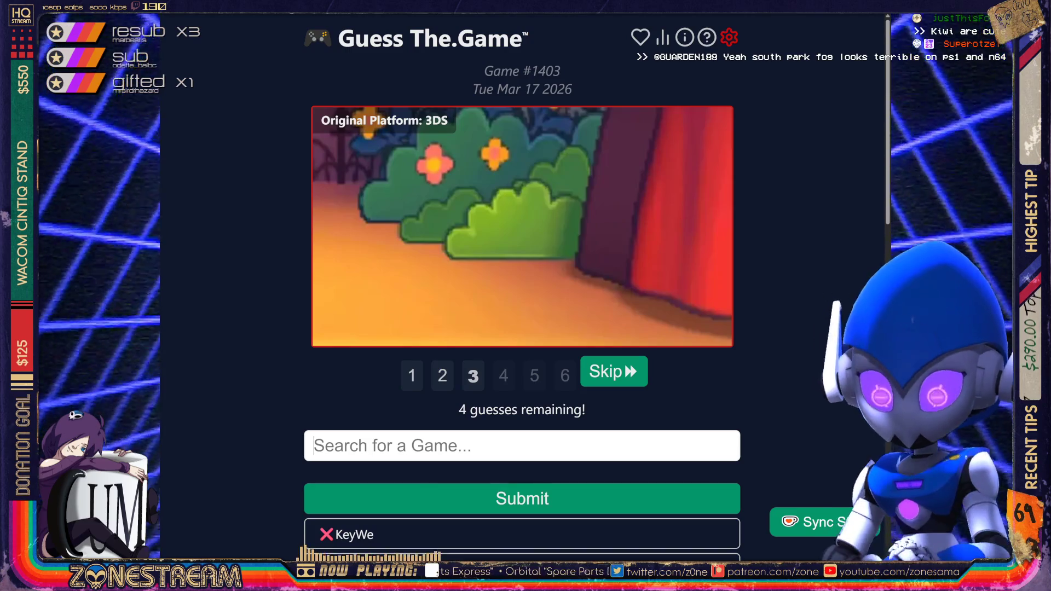
type("paper mario")
key("Return")
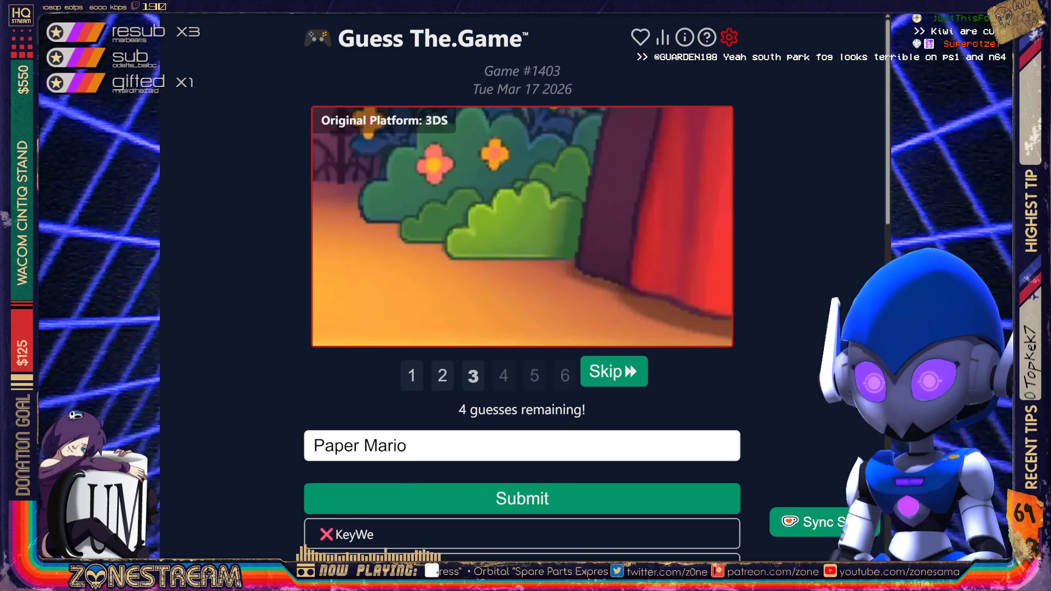
key("Return")
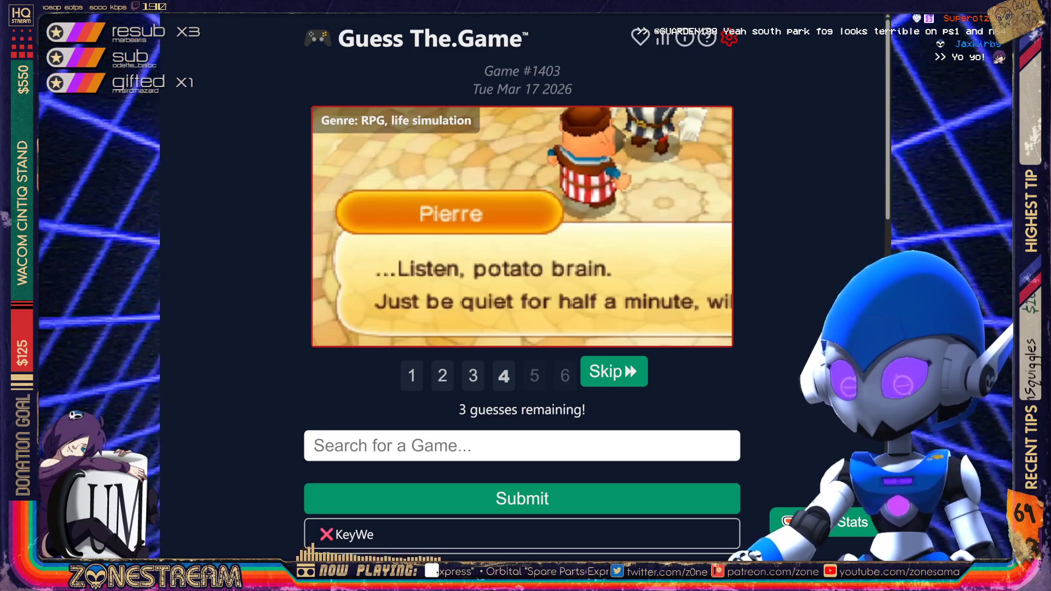
- Skip the remaining clues to reveal Fantasy Life, then go to puzzle #1402
key("Return")
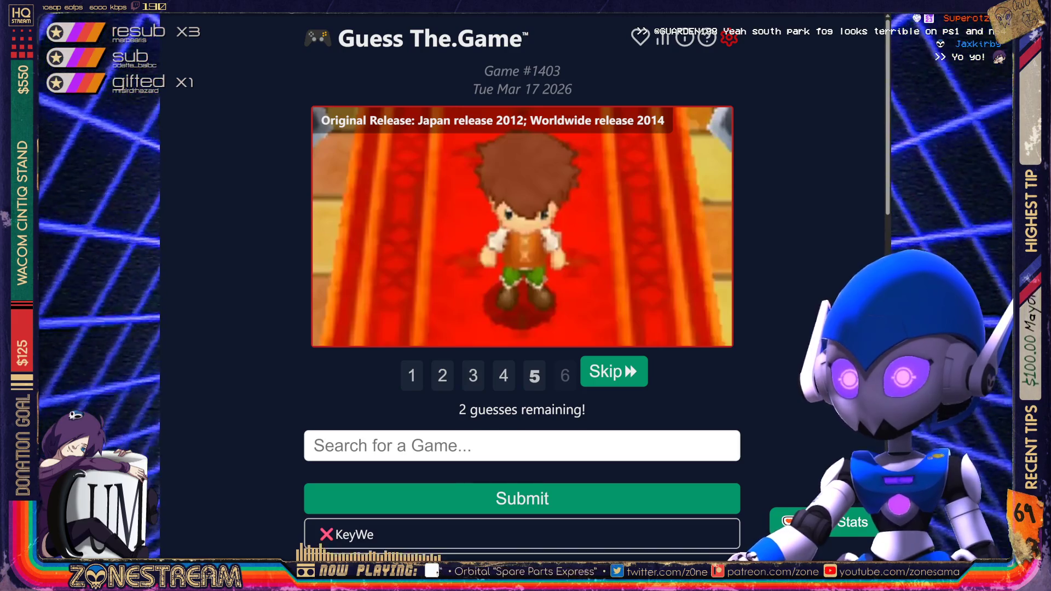
key("Return")
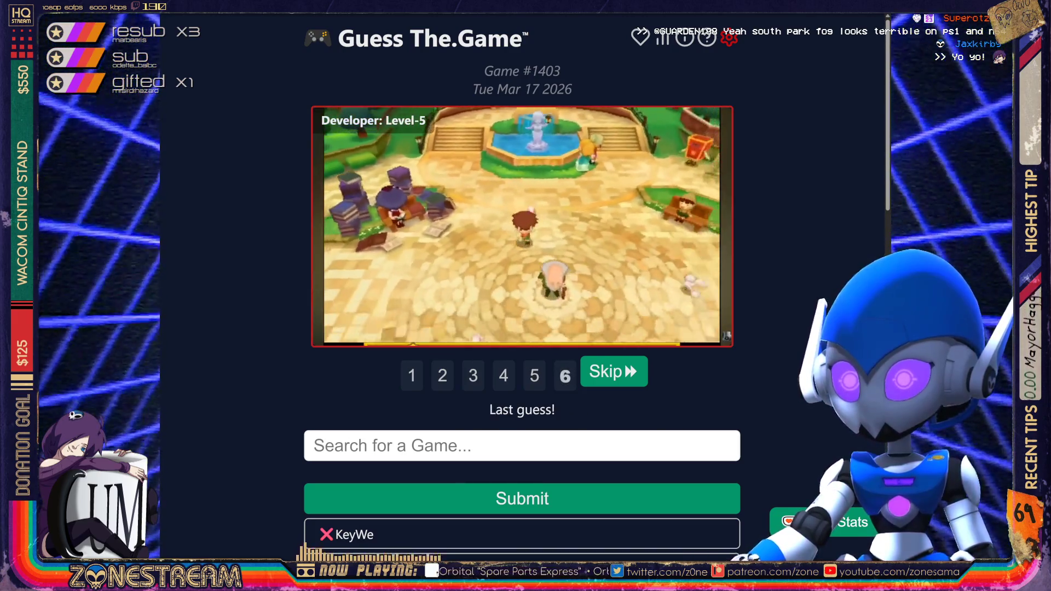
key("Return")
scroll(523, 274, "down", 15)
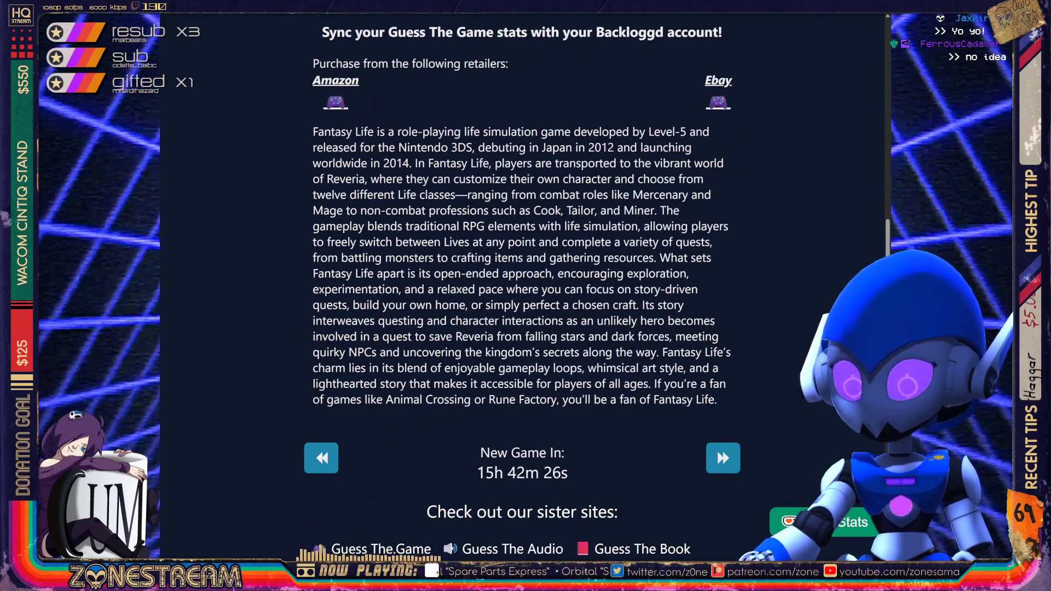
left_click(321, 458)
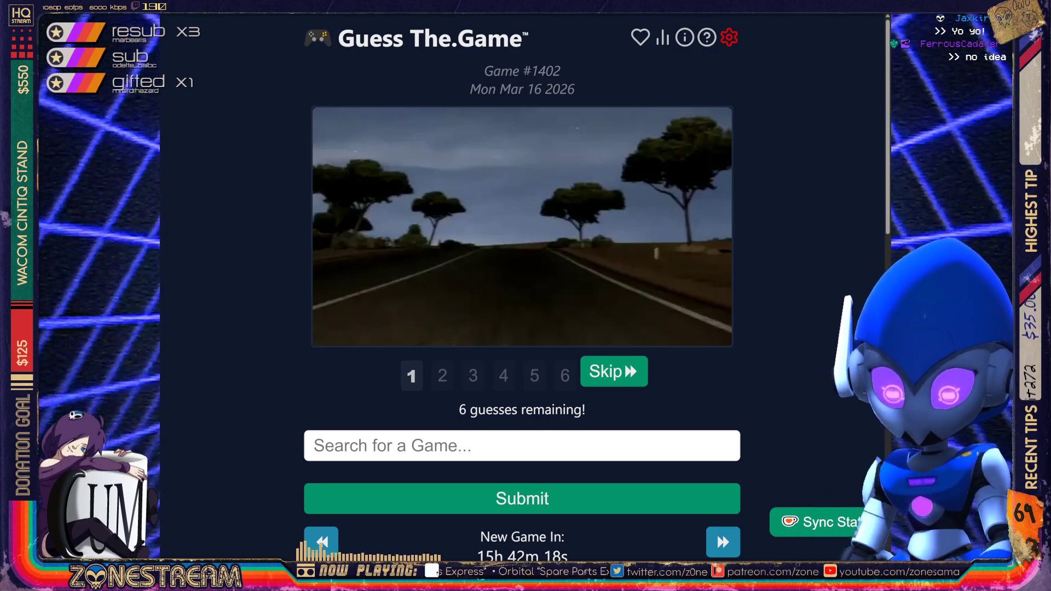
- Guess Colin McRae Rally 3, then skip ahead to the fourth clue
type("Colin McRae ")
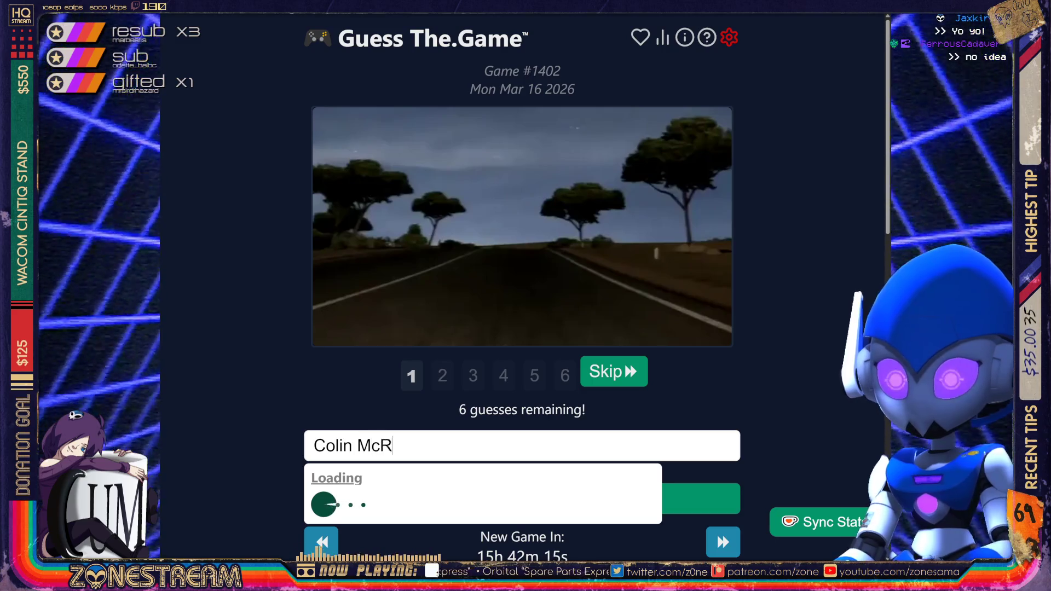
type("Rally 2")
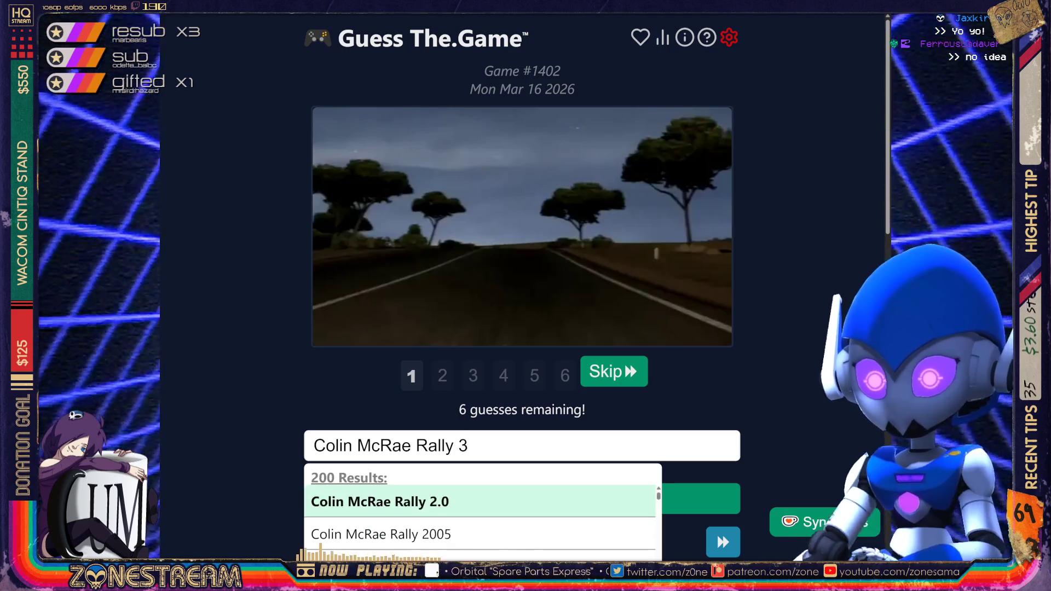
key("Return")
key("Return")
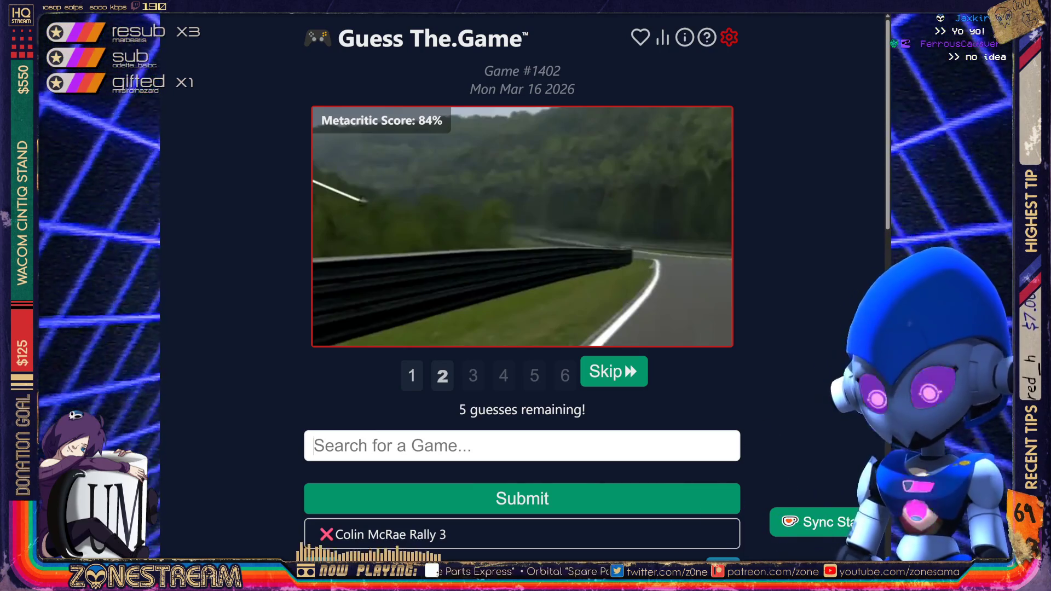
key("Return")
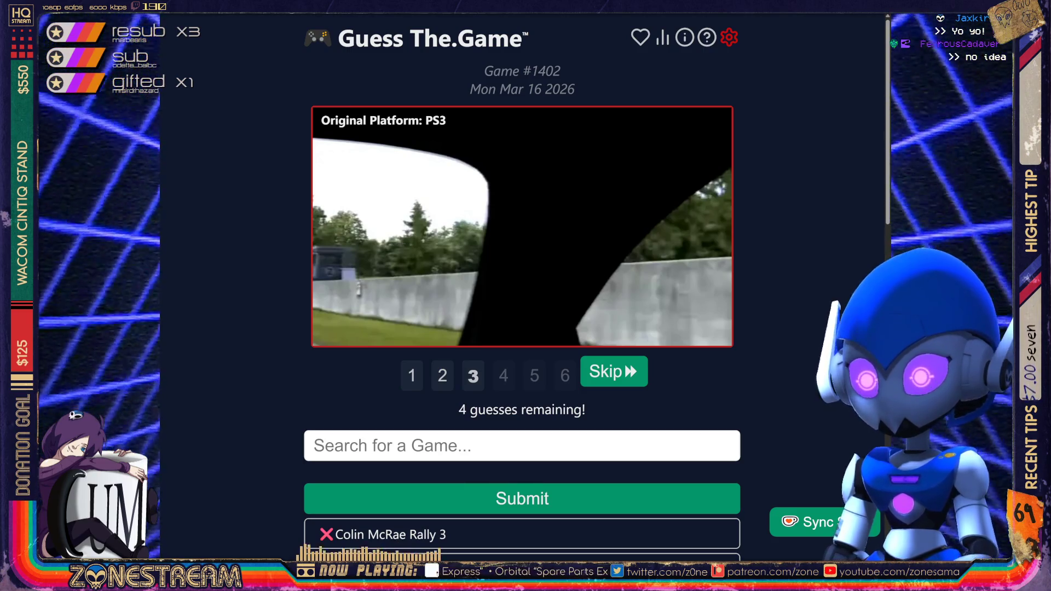
key("Return")
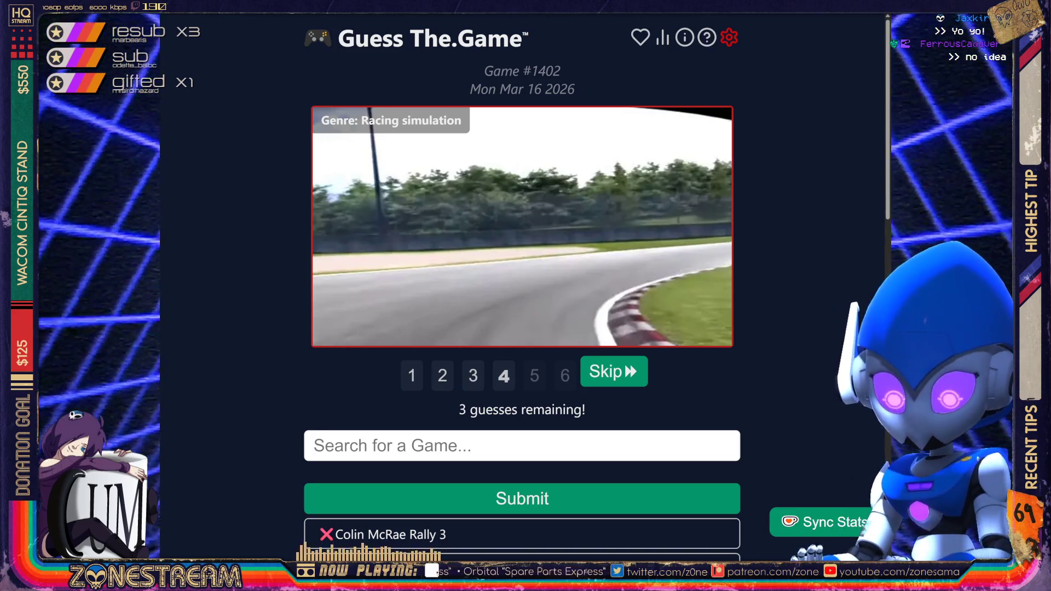
- Pick Formula One 2009 from the suggestions and submit it as the guess
type("Formula One")
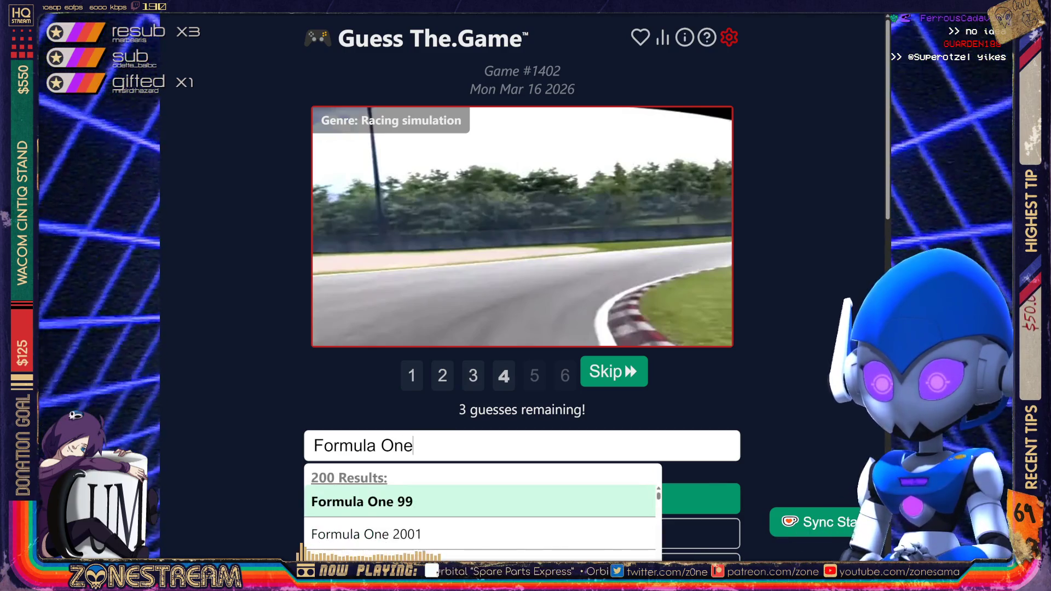
scroll(633, 493, "down", 5)
scroll(482, 520, "down", 8)
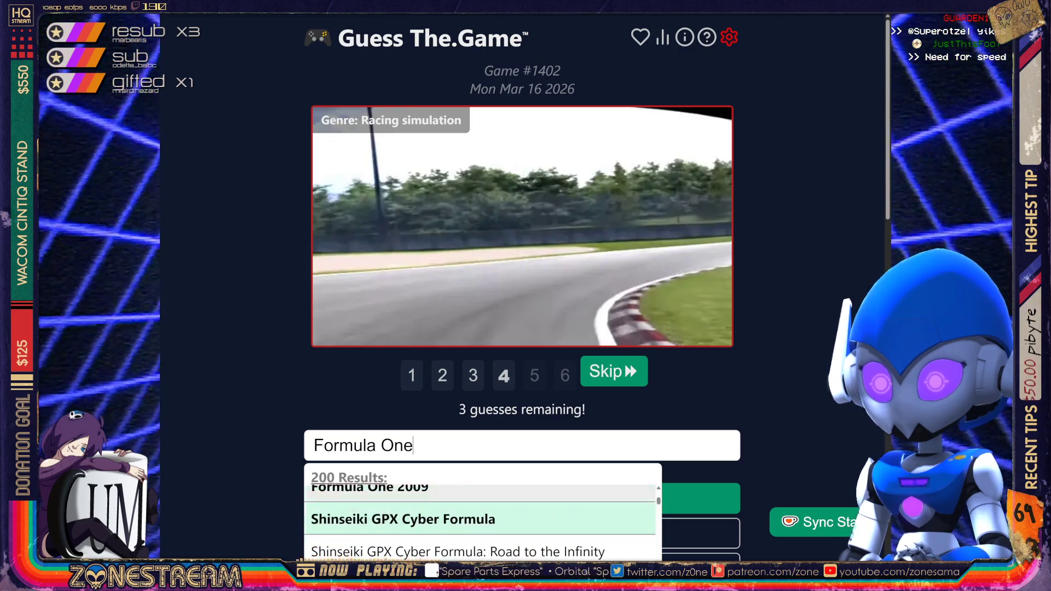
left_click(383, 493)
key("Return")
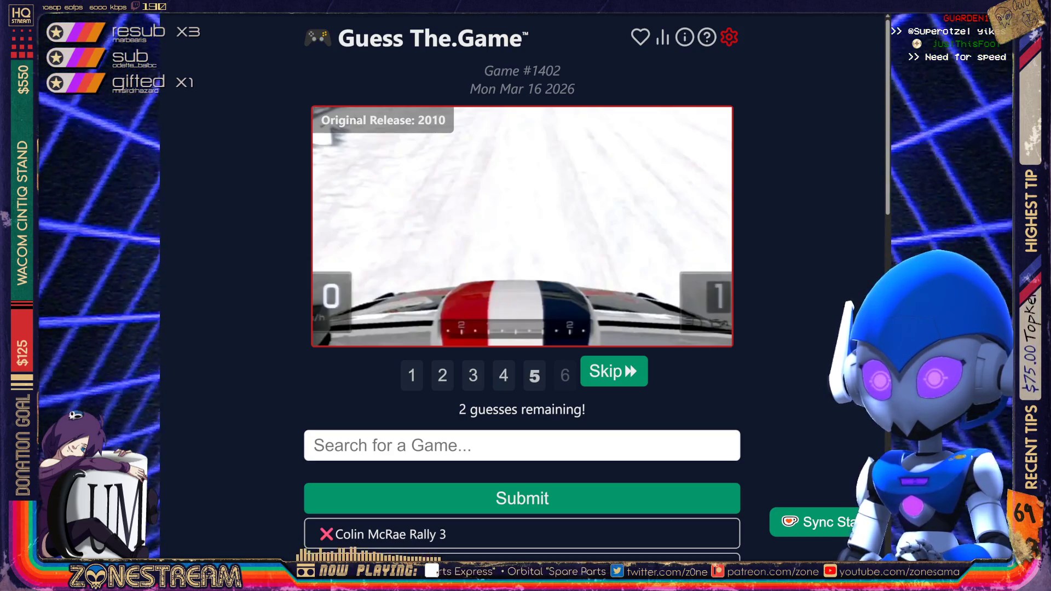
- Skip the final clues so puzzle #1402 ends, revealing Gran Turismo 5
key("Return")
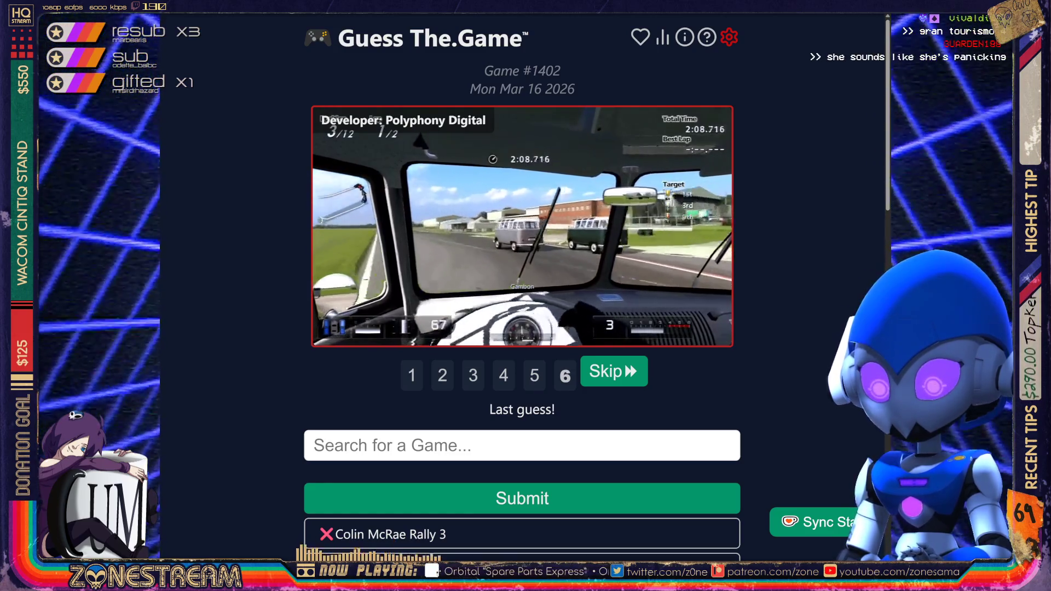
key("Return")
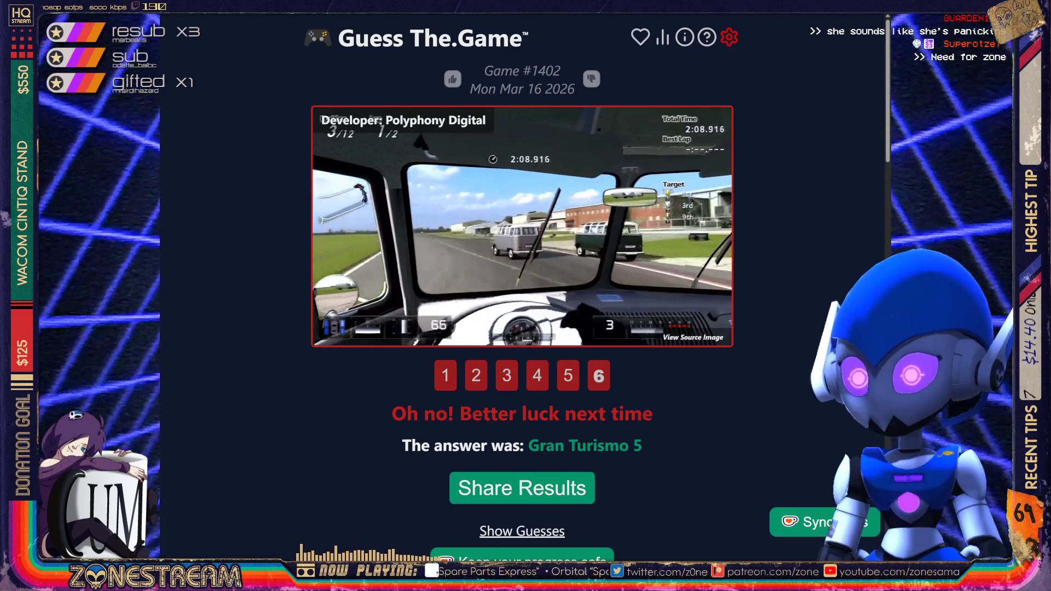
scroll(522, 285, "down", 9)
scroll(522, 285, "down", 7)
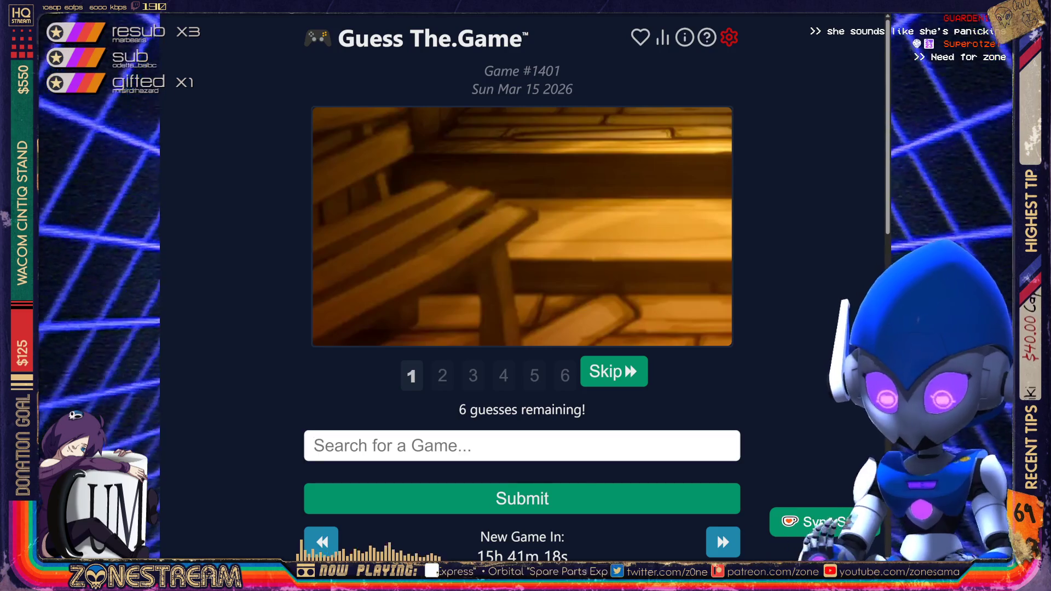
- Guess Paper Mario on puzzle #1401, then skip to the third clue
type("Paper Mario")
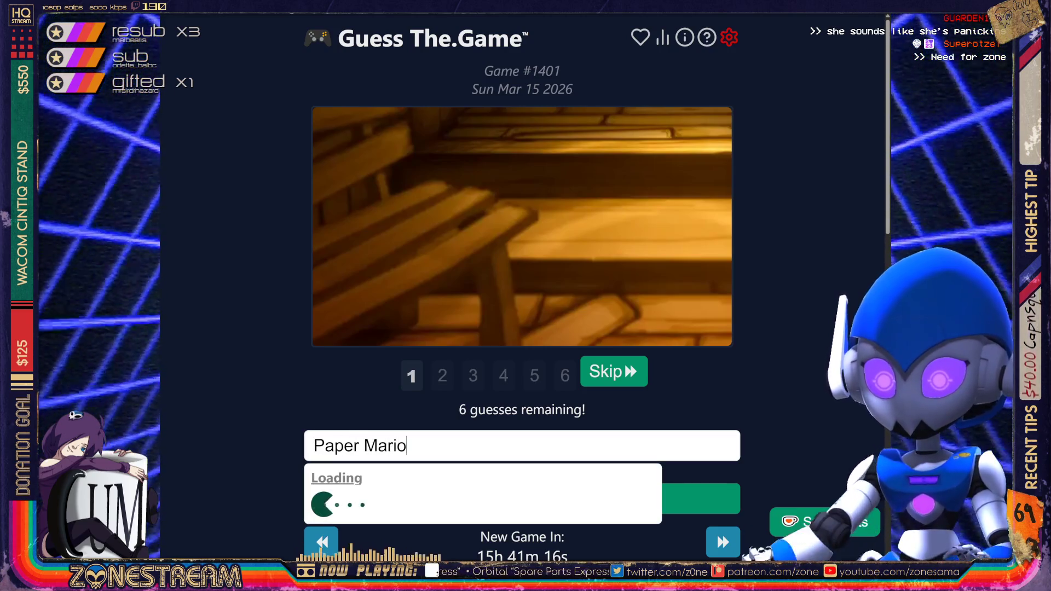
key("Return")
key("Return")
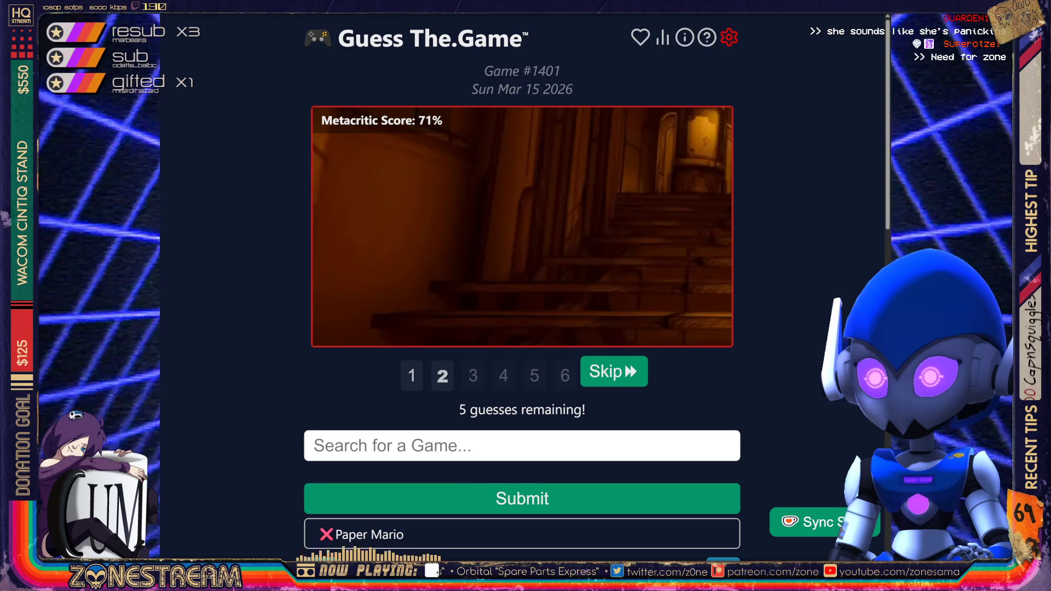
key("Return")
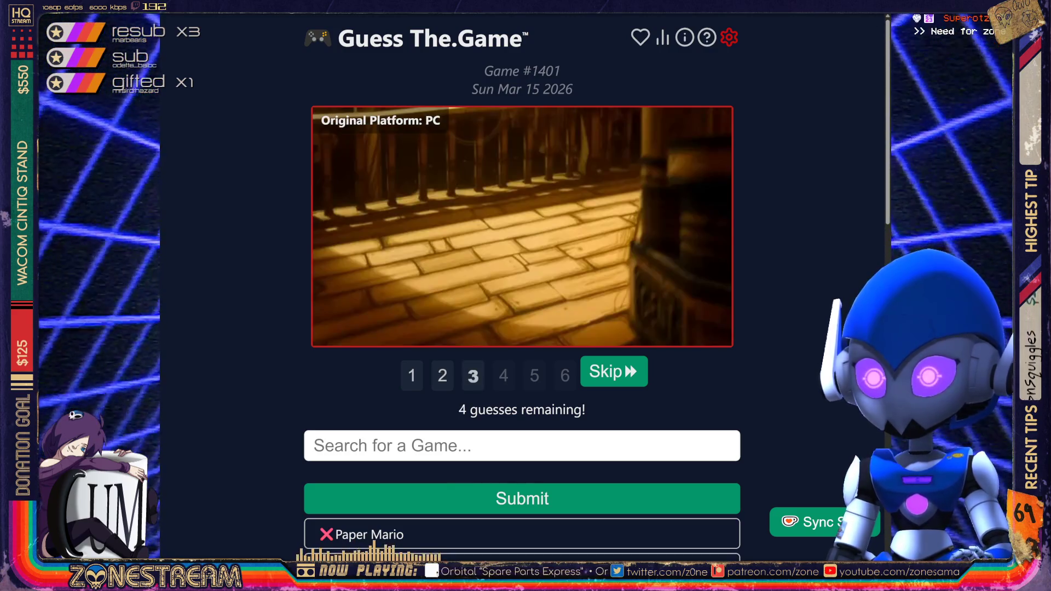
key("Return")
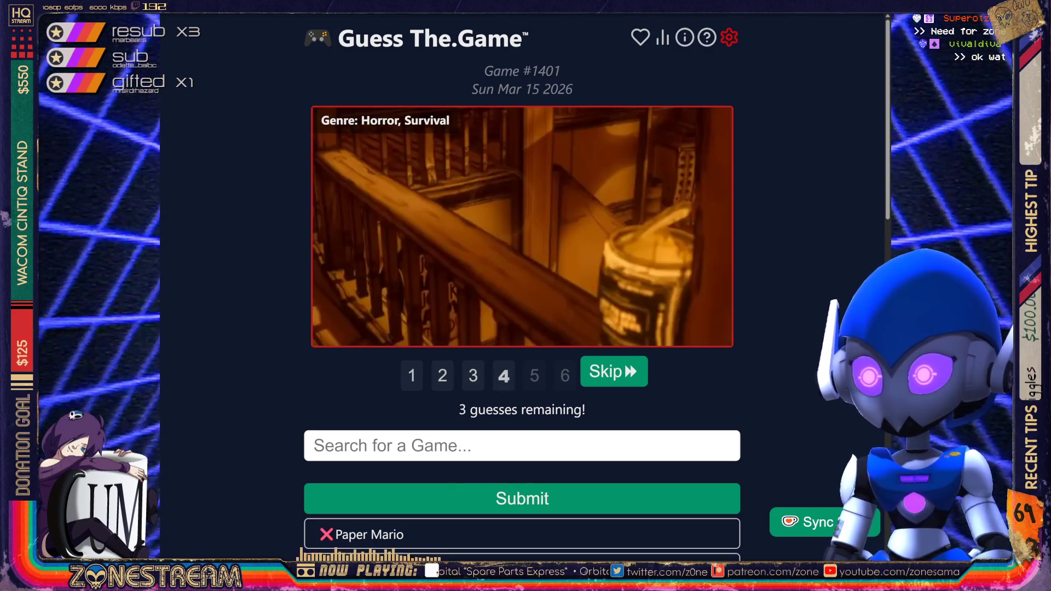
- Choose Bendy and the Ink Machine as the guess, solving puzzle #1401
type("Bendy")
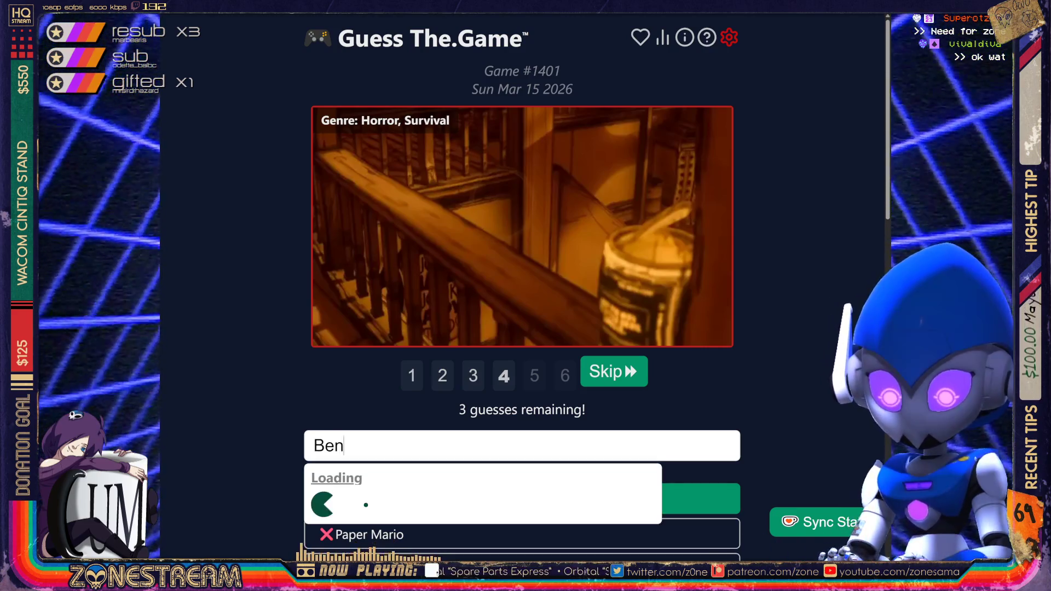
key("Down")
key("Down")
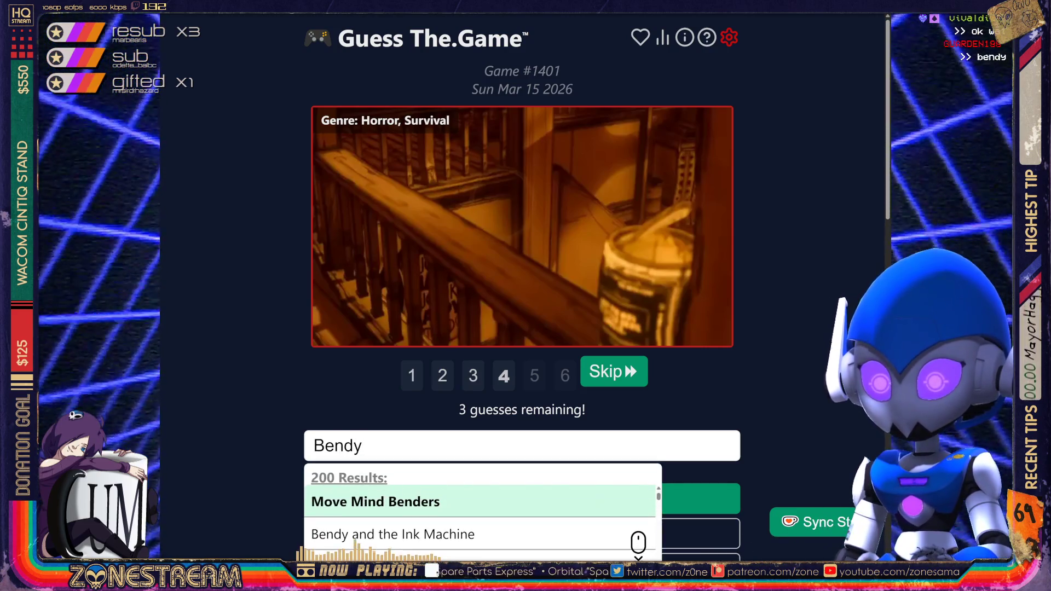
key("Return")
key("Return")
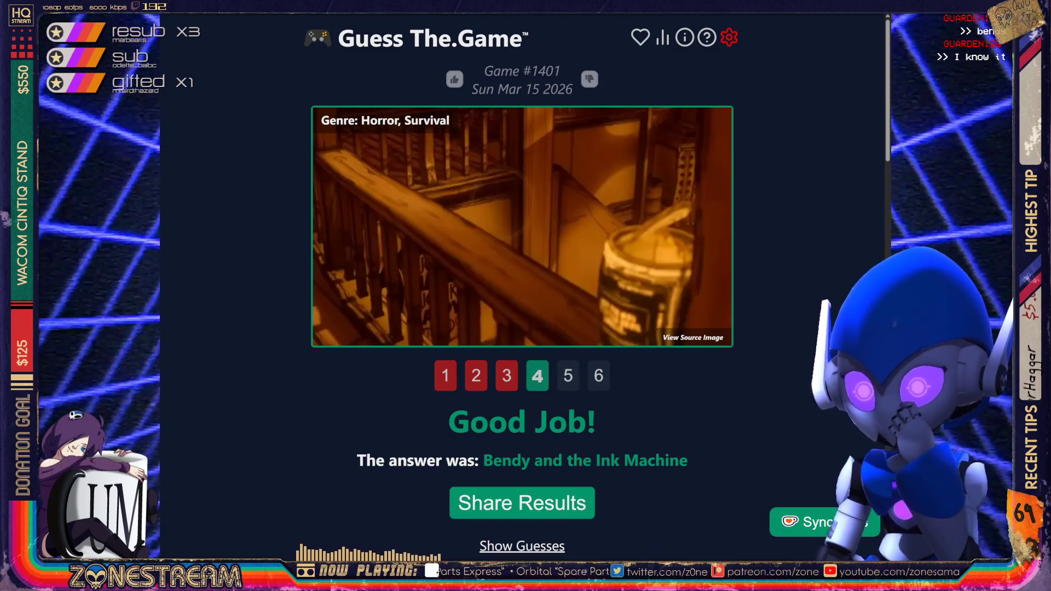
scroll(522, 296, "down", 10)
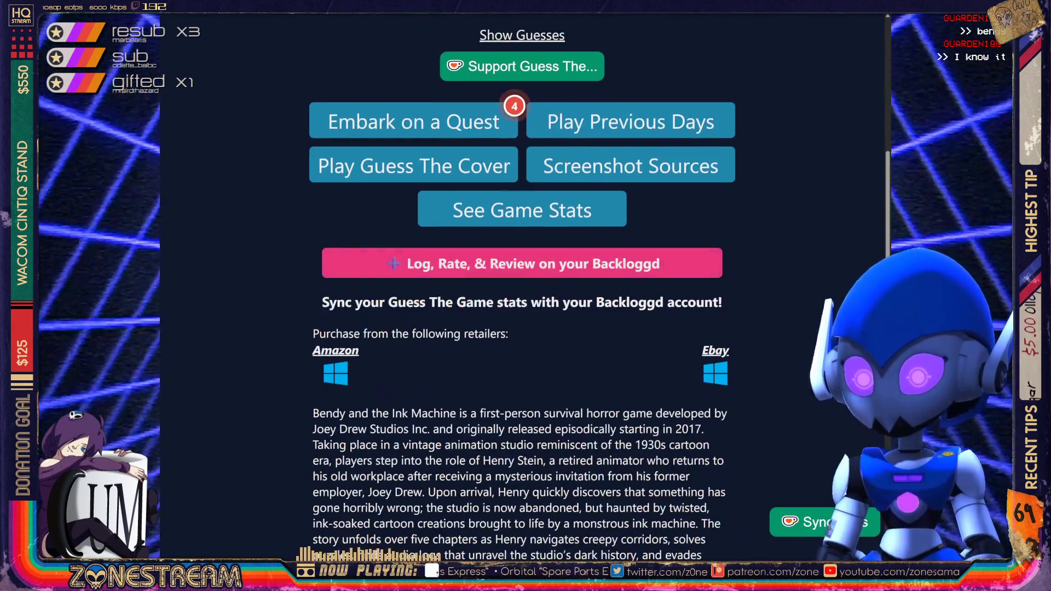
scroll(522, 296, "down", 2)
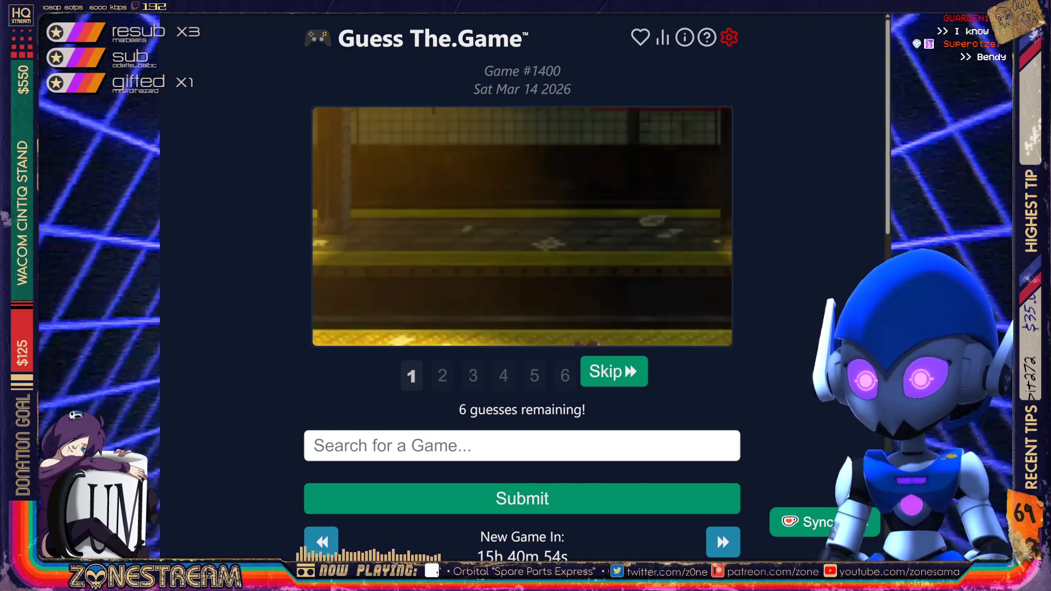
- Skip all six clips of puzzle #1400 until it is lost, revealing Neon Inferno
left_click(614, 372)
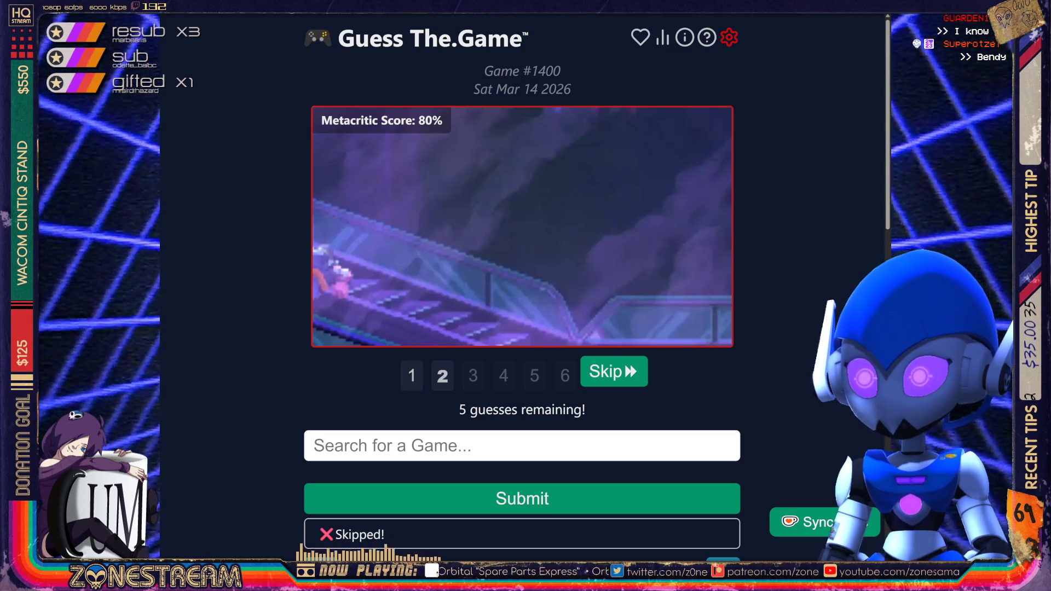
left_click(613, 372)
left_click(613, 372)
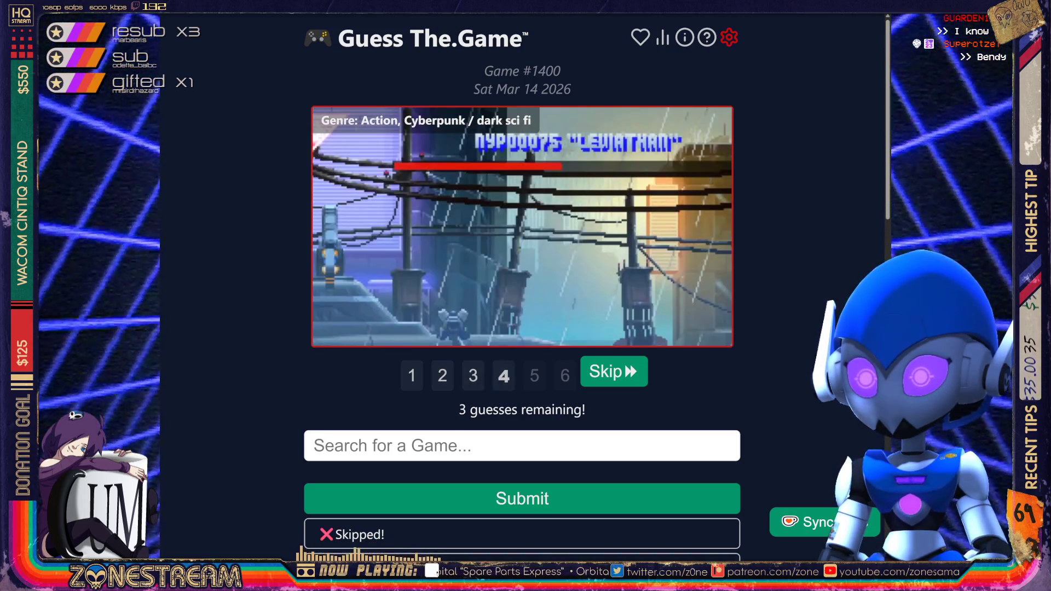
left_click(614, 372)
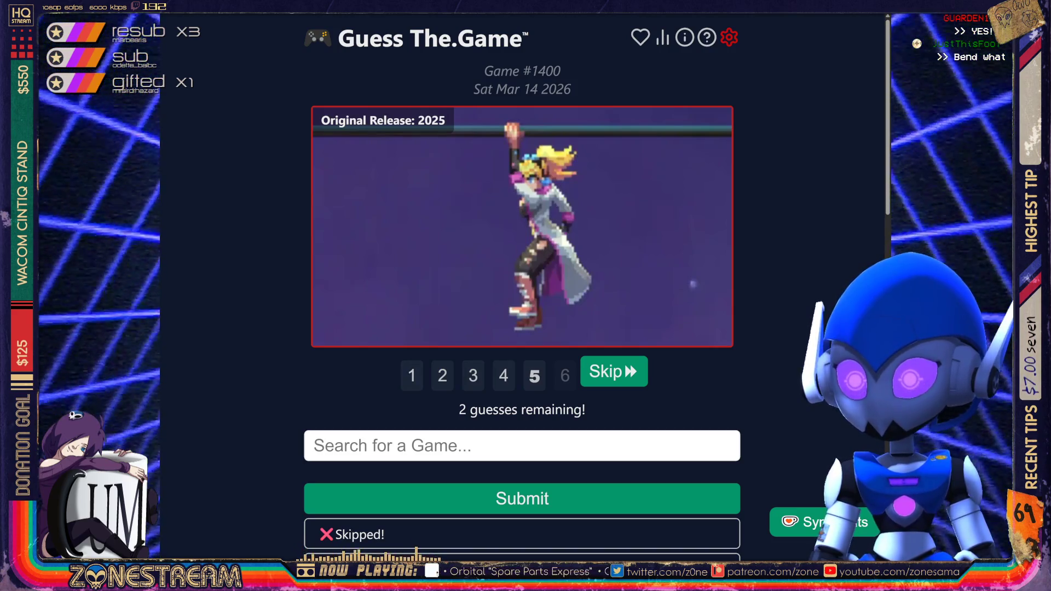
left_click(614, 371)
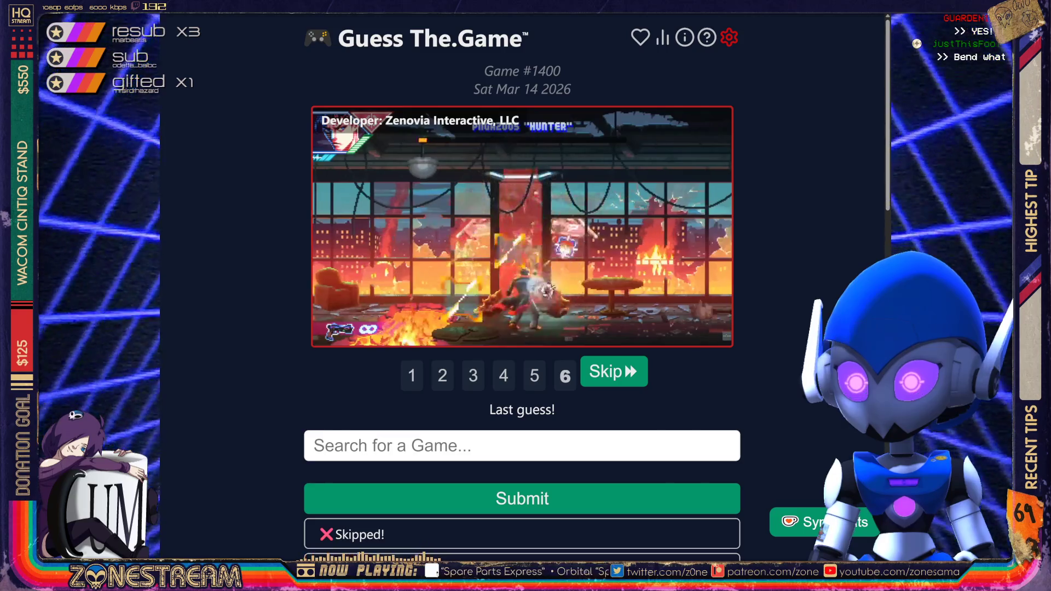
left_click(613, 372)
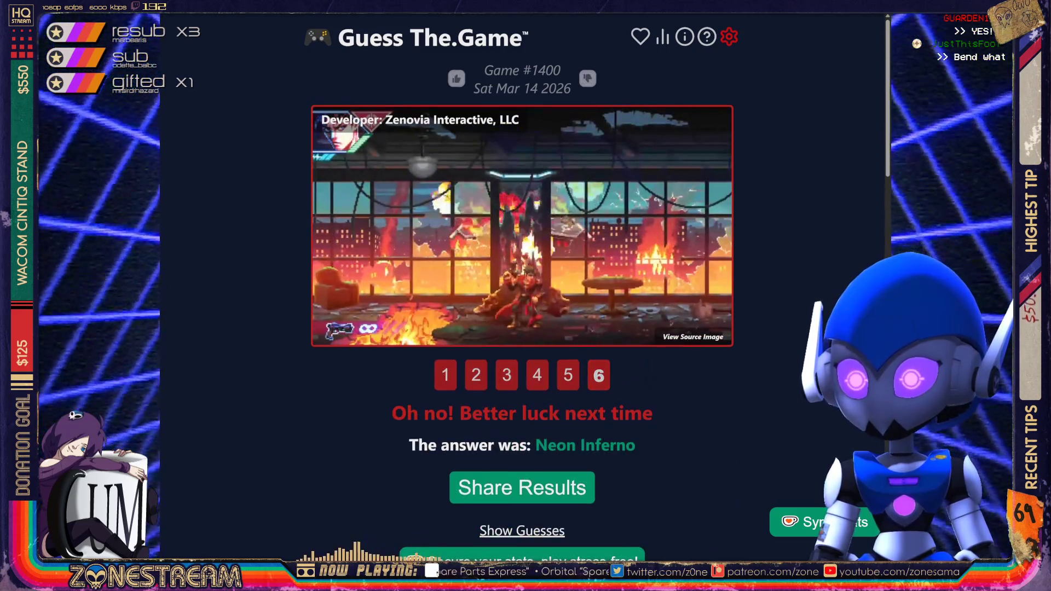
scroll(522, 295, "down", 9)
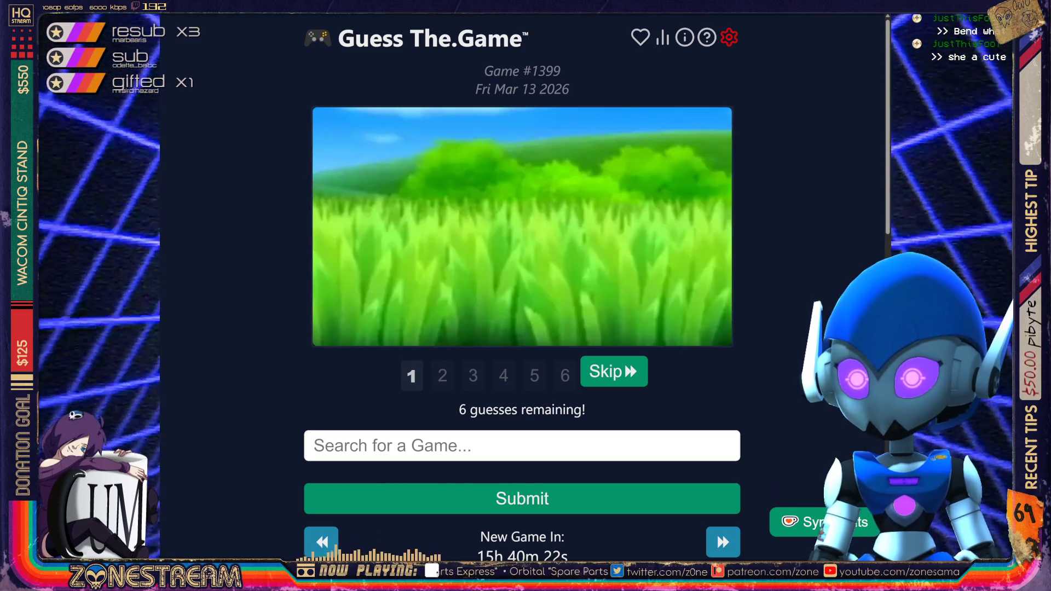
- Skip the first two clips of #1399, then submit Side Pocket 3 as a guess
left_click(614, 371)
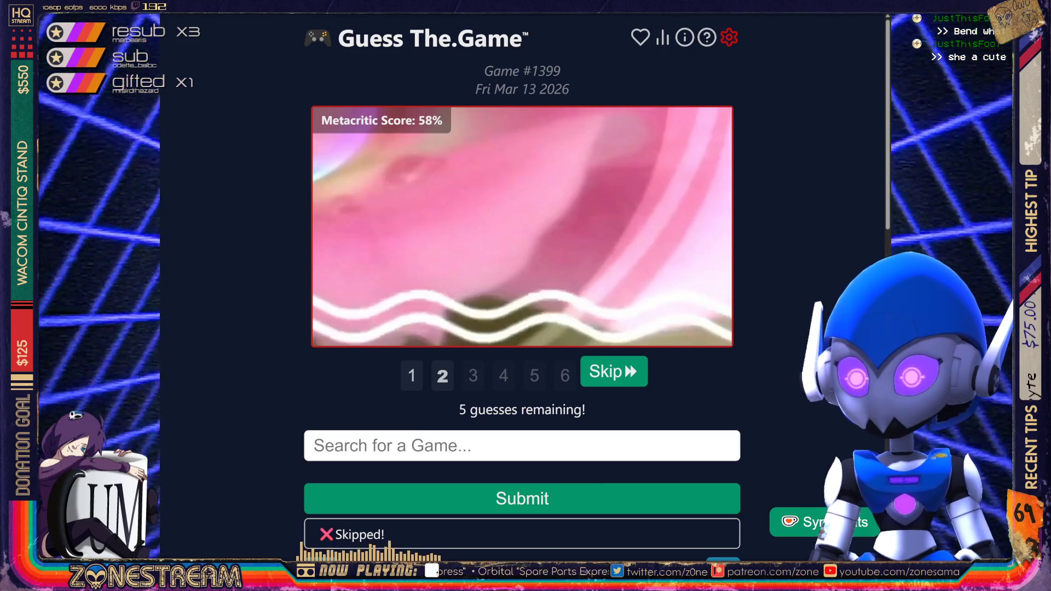
left_click(613, 372)
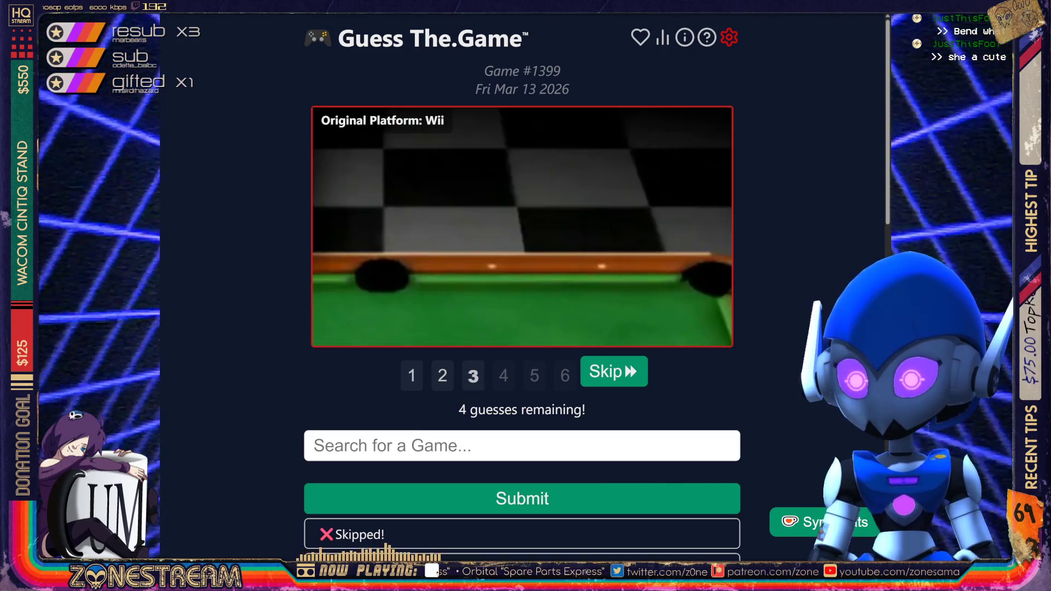
type("Side Pokc")
key("BackSpace")
key("BackSpace")
type("cket 3")
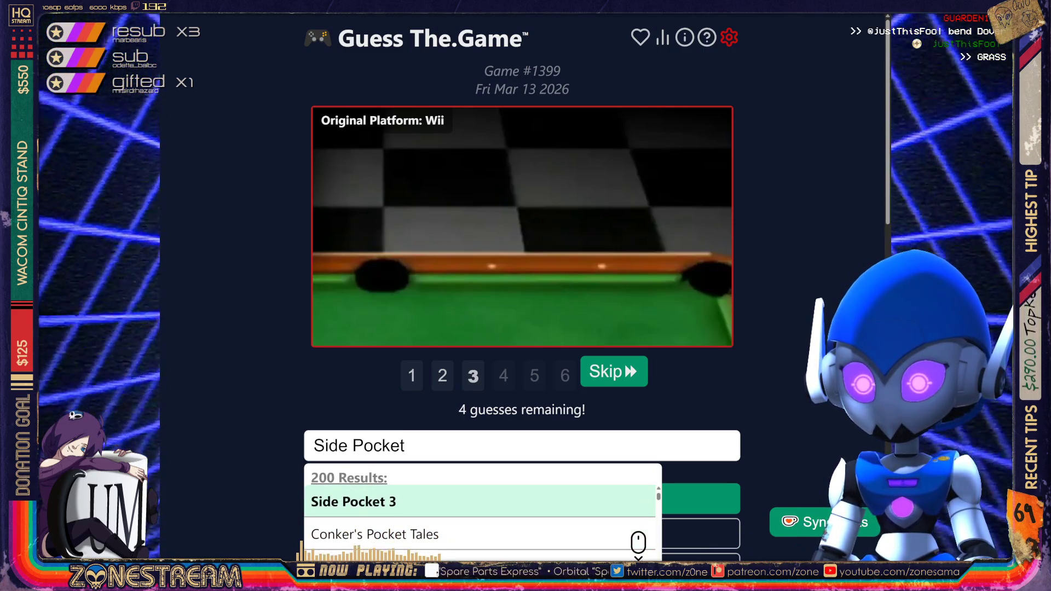
key("Return")
key("Return")
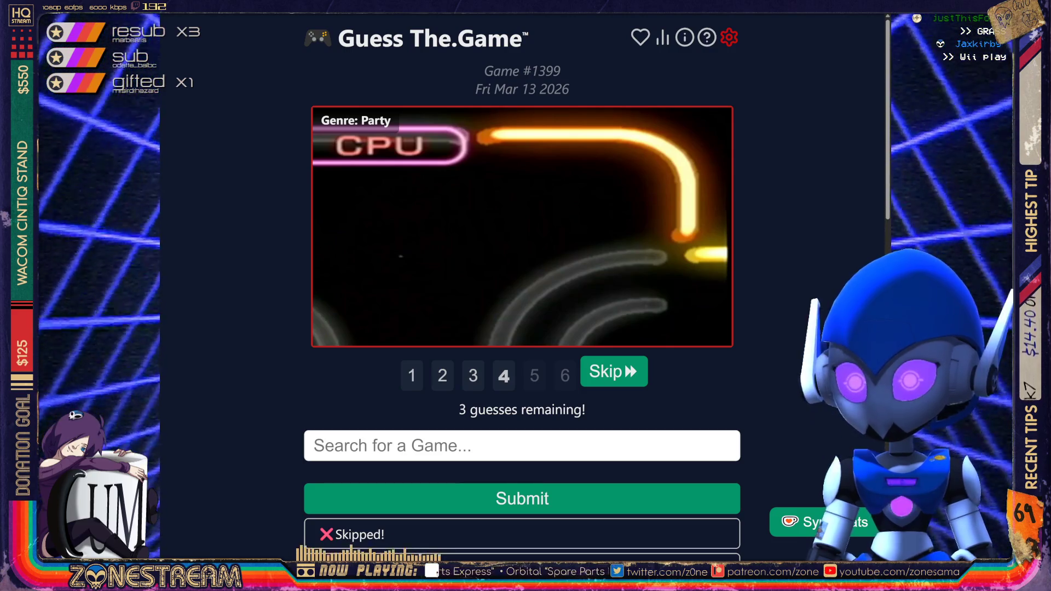
- Guess Reel Fishing Wild, use the last guess revealing Wii Play, then open #1398
key("Return")
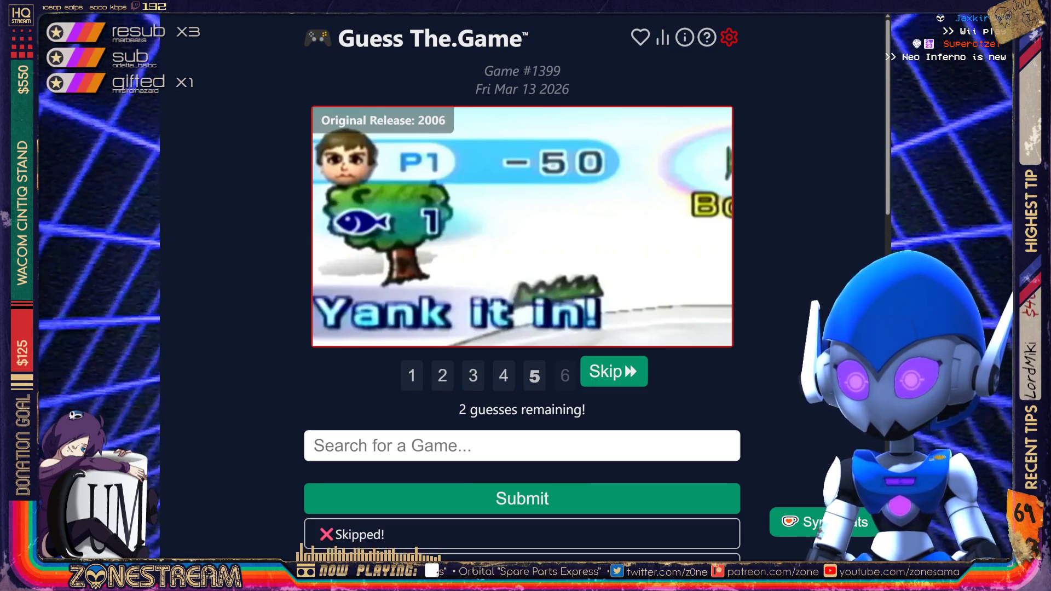
type("Wii Fishing")
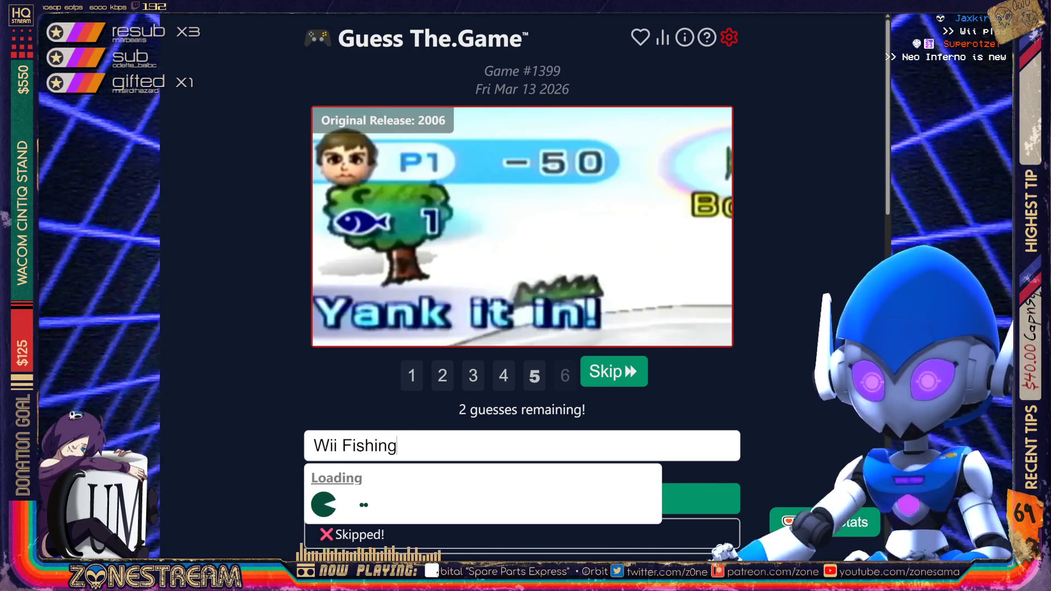
key("Return")
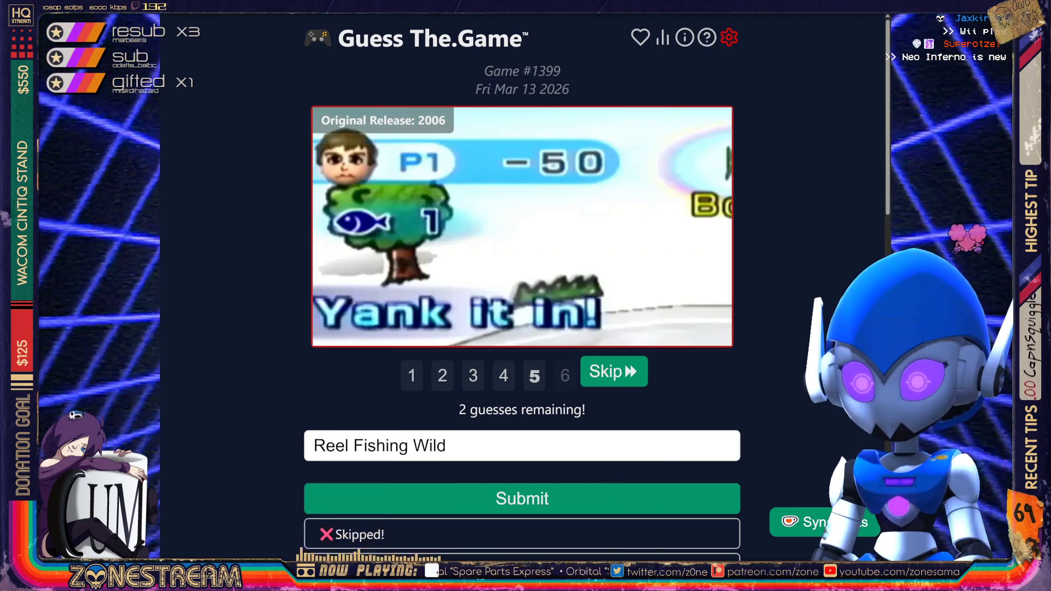
key("Return")
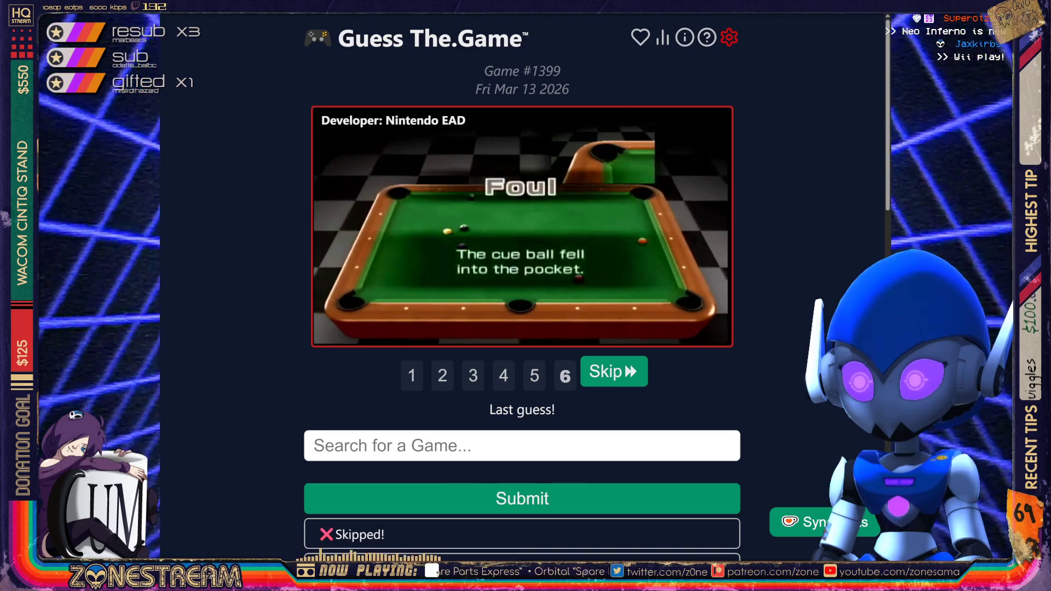
key("Return")
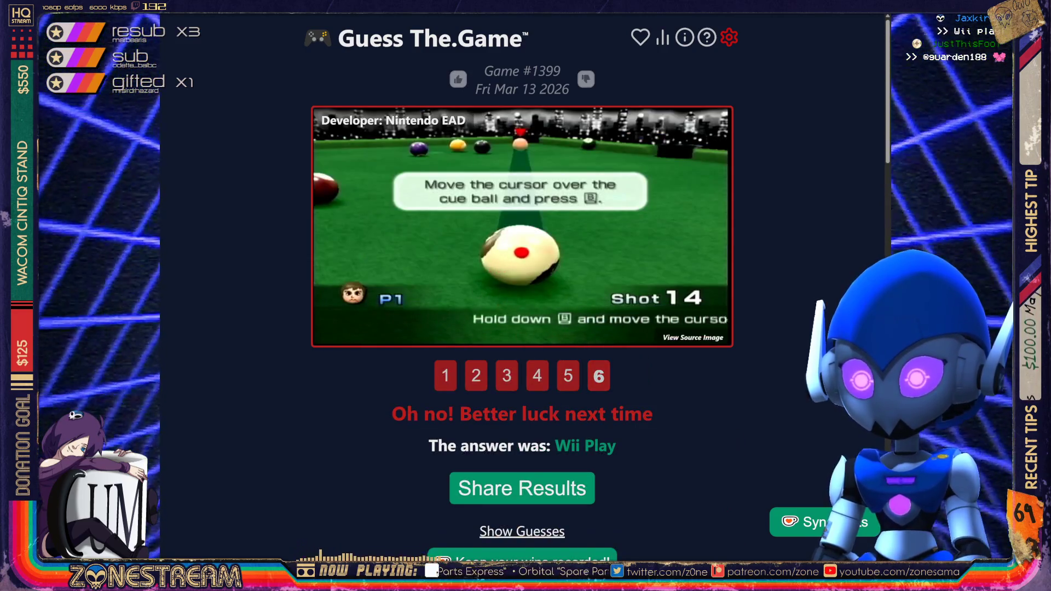
scroll(522, 287, "down", 12)
scroll(523, 288, "down", 2)
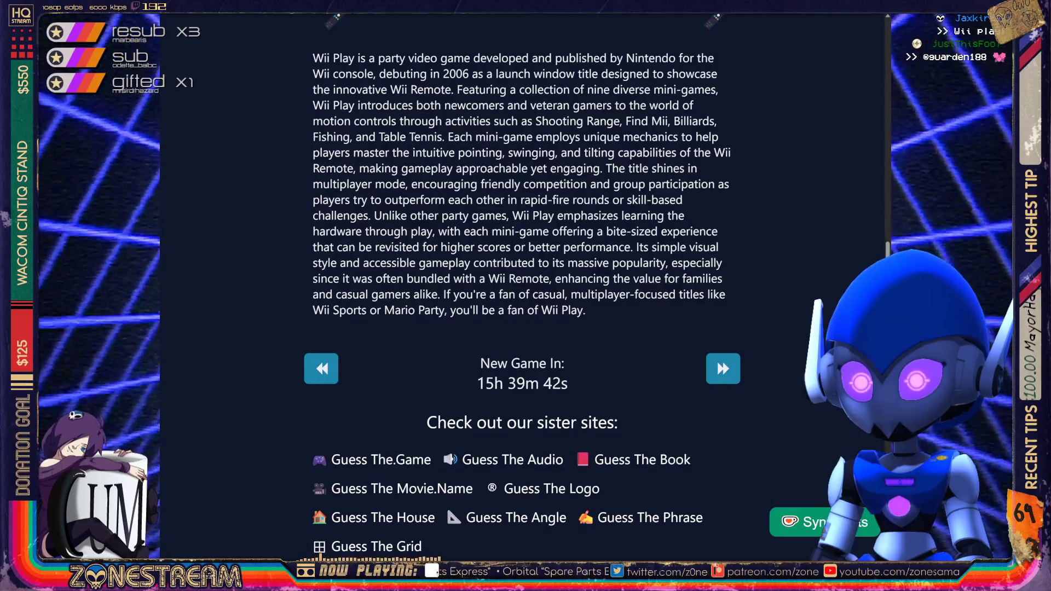
left_click(321, 368)
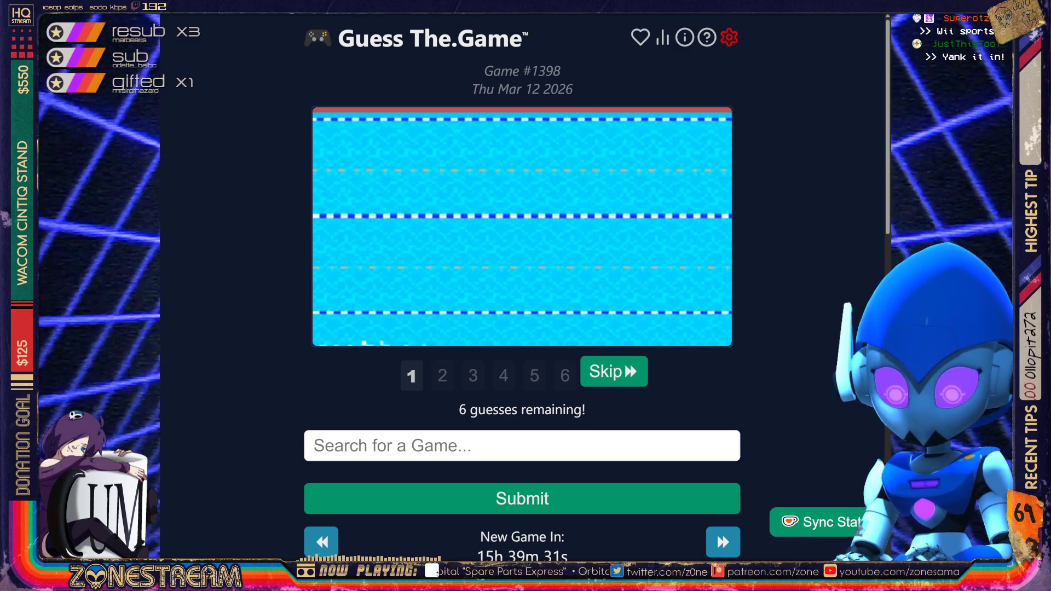
- Enter 'Olympic Games Barcelona 92' in the game search for #1398, fixing typos along the way
type("Olymipc")
key("BackSpace")
key("BackSpace")
key("BackSpace")
type("p")
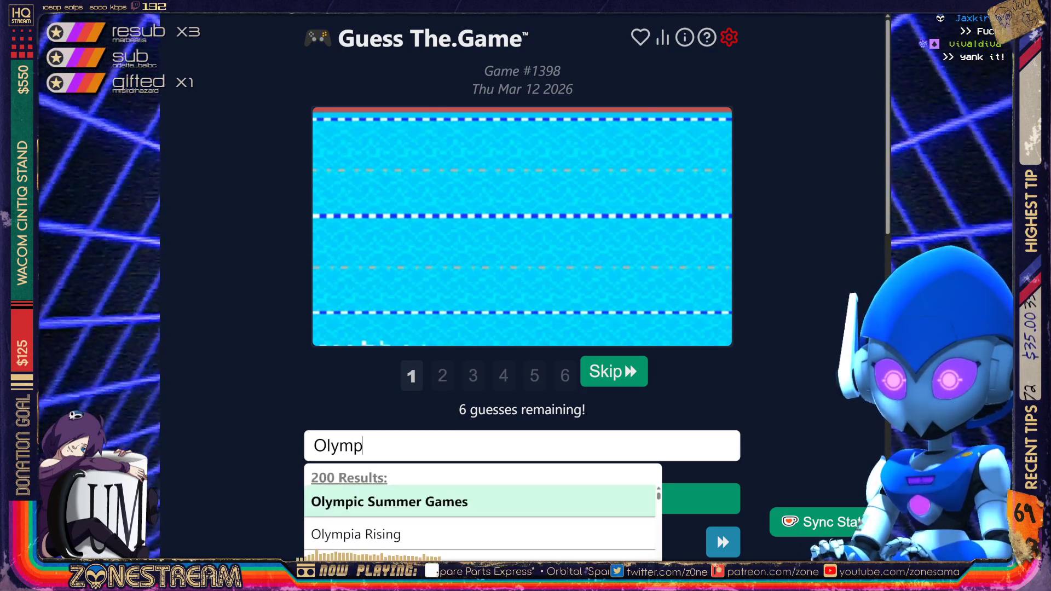
type("ic Games ")
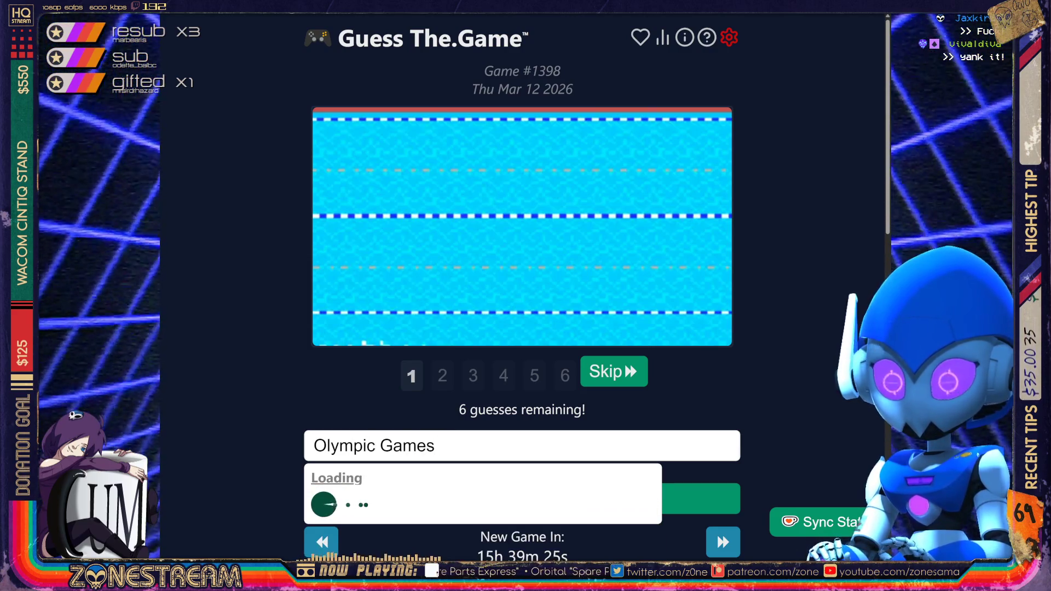
type("1992")
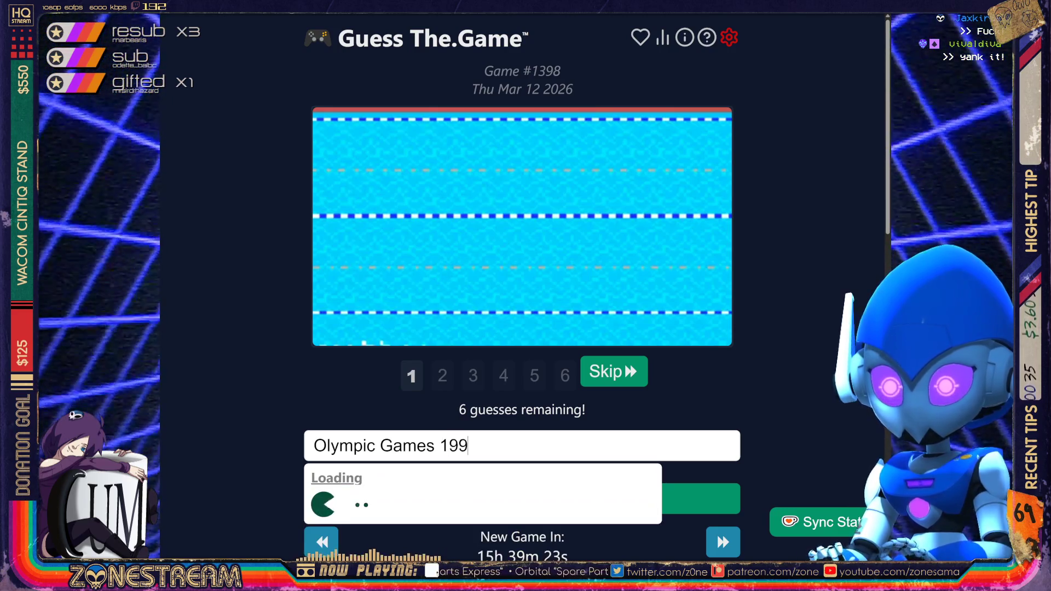
key("BackSpace")
key("BackSpace")
key("BackSpace")
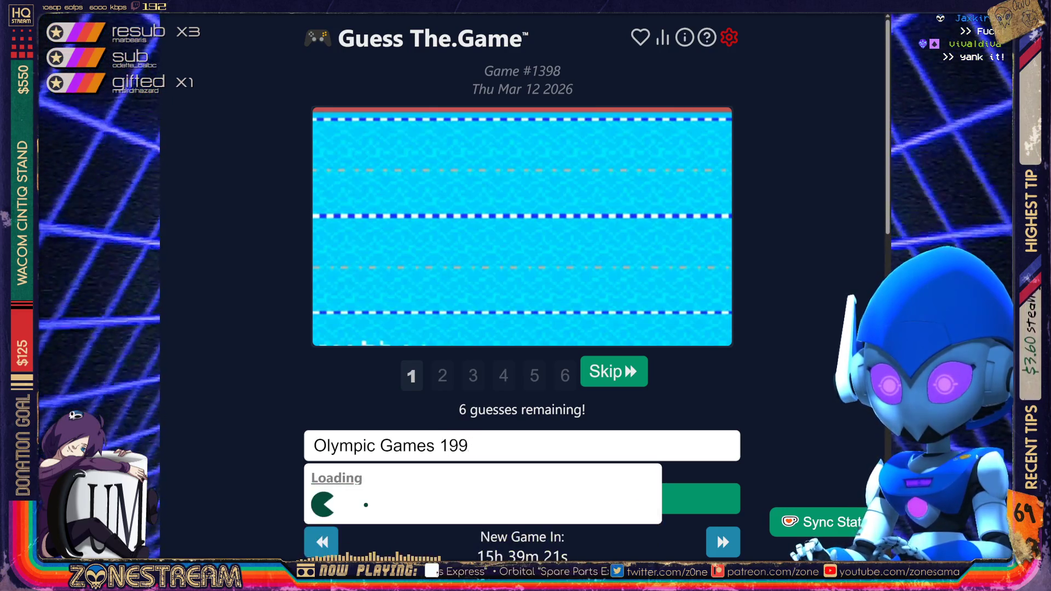
type("Barcel")
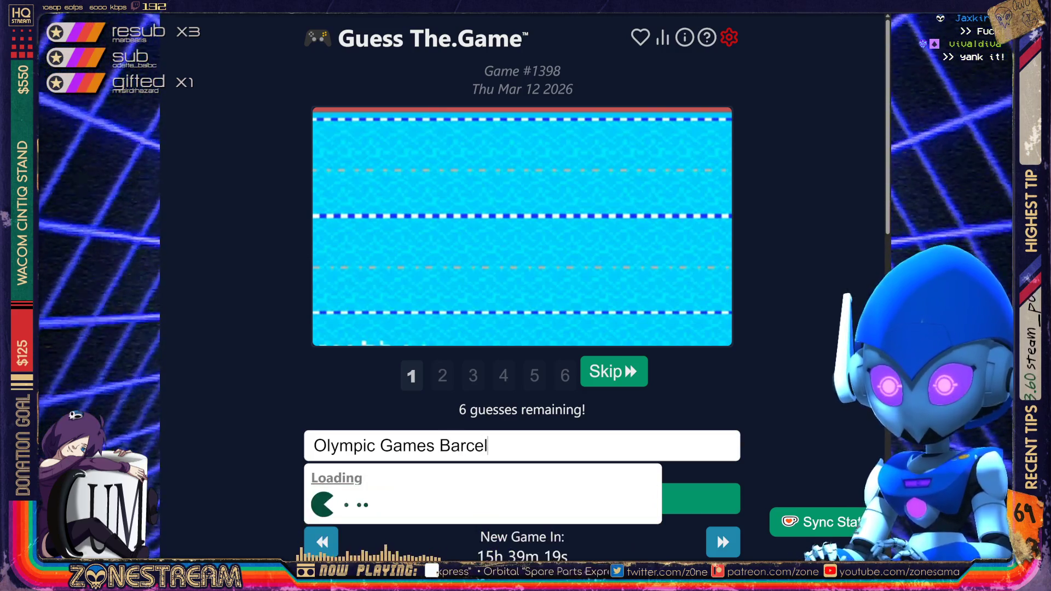
type("ona 92")
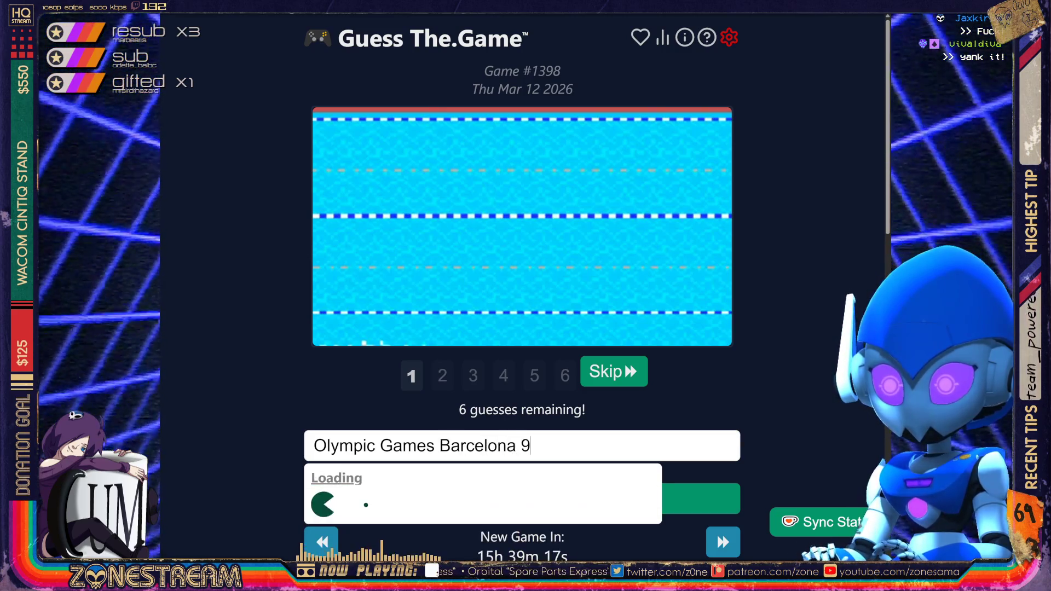